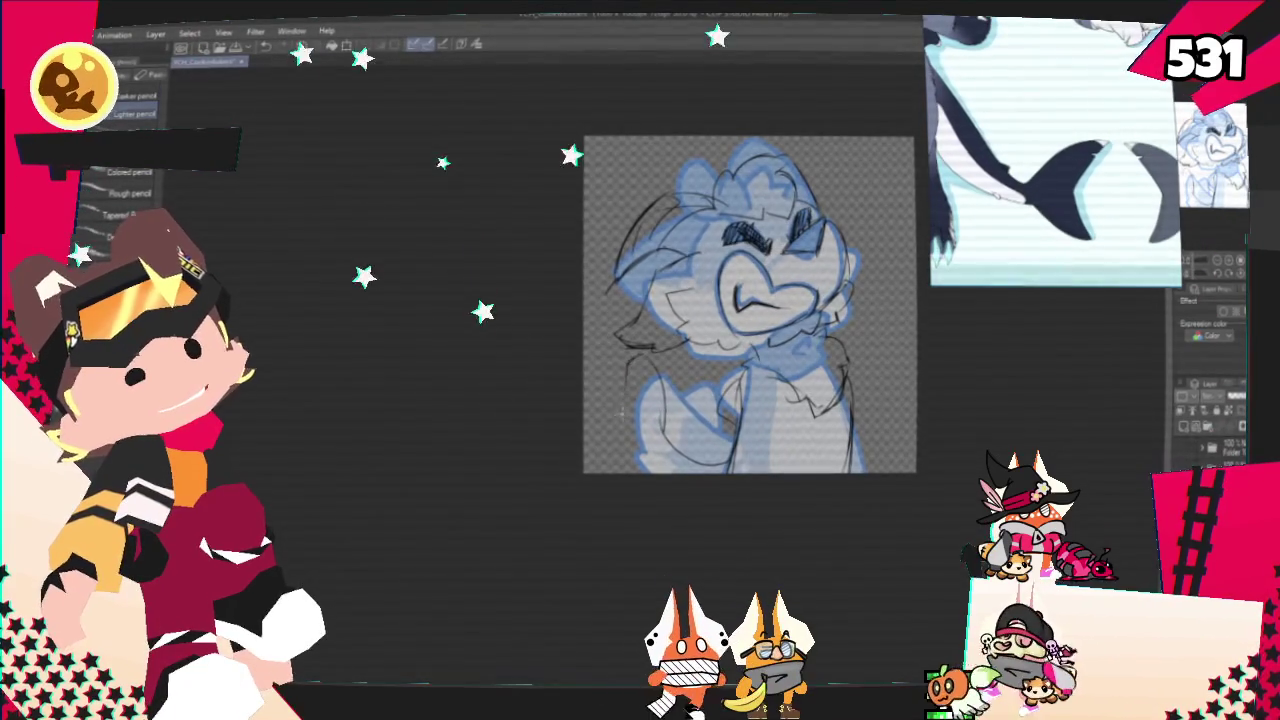
# Draw a rough black sketch line over the blue rough at the lower left
pyautogui.moveTo(585, 432); pyautogui.dragTo(622, 412)
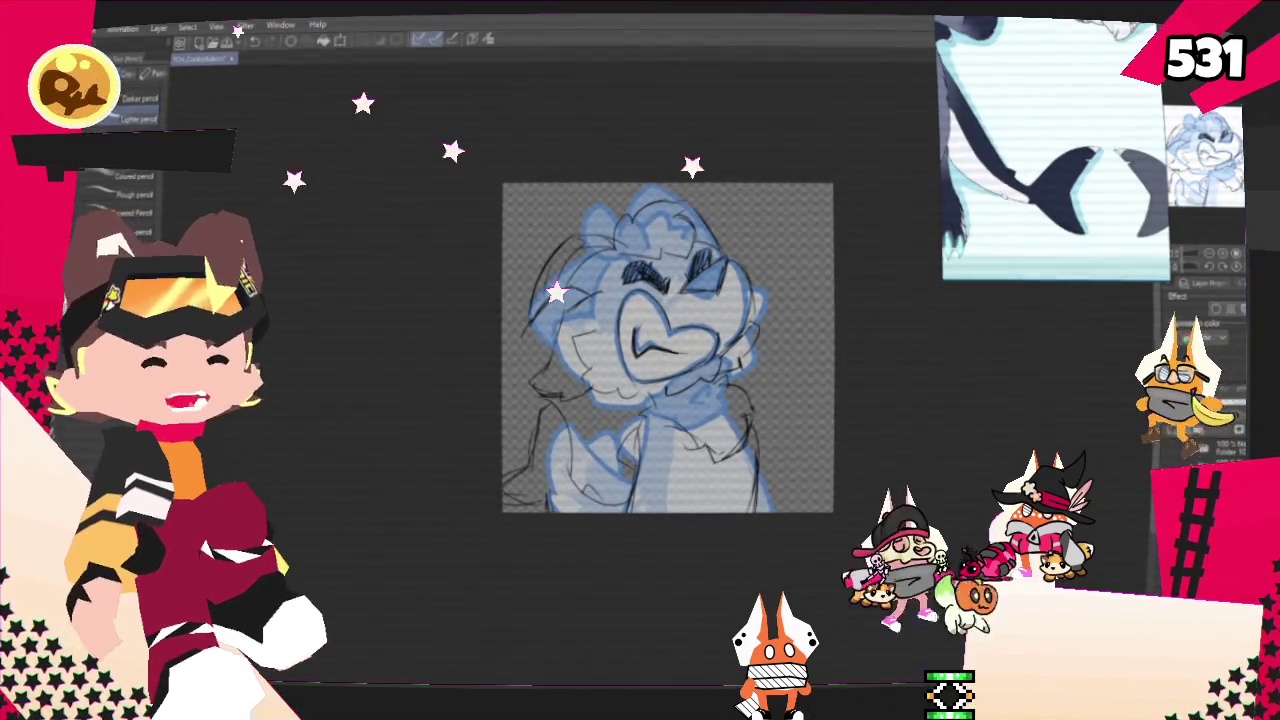
# Lasso-select and transform the black sketch lines at the lower-left arm
pyautogui.press('m')
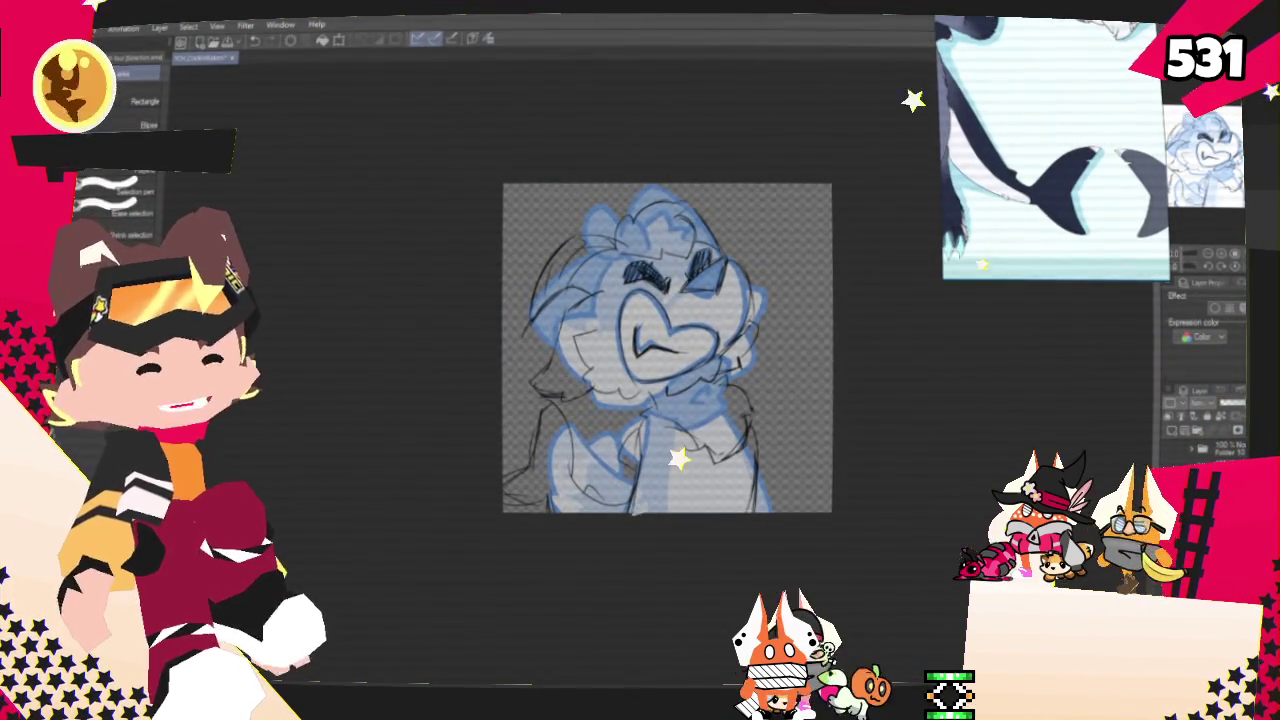
pyautogui.moveTo(492, 484); pyautogui.dragTo(640, 549)
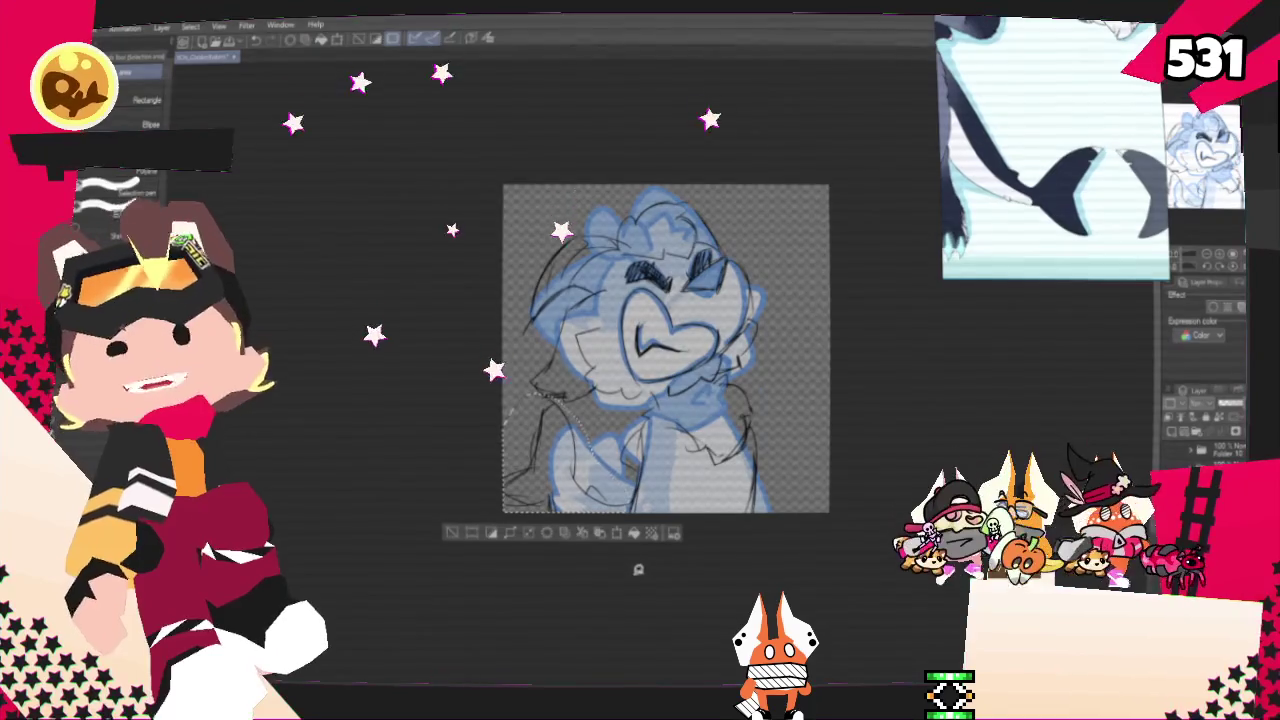
pyautogui.click(650, 533)
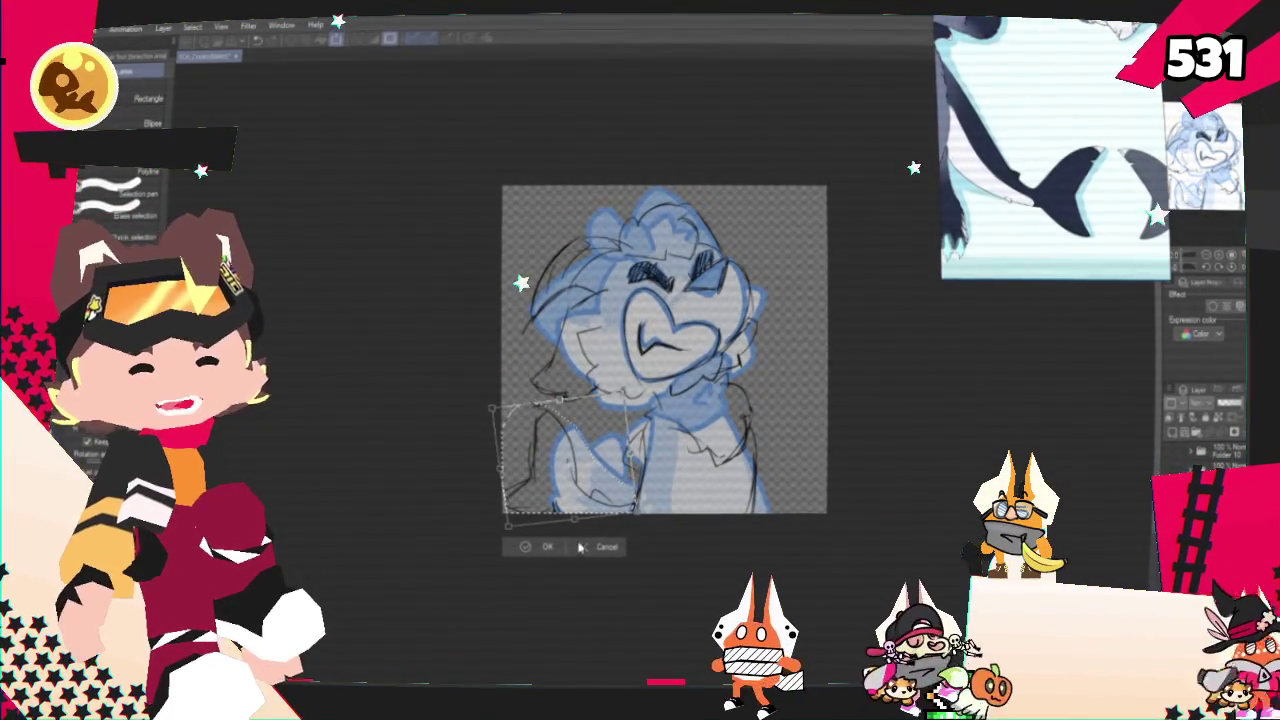
pyautogui.click(545, 547)
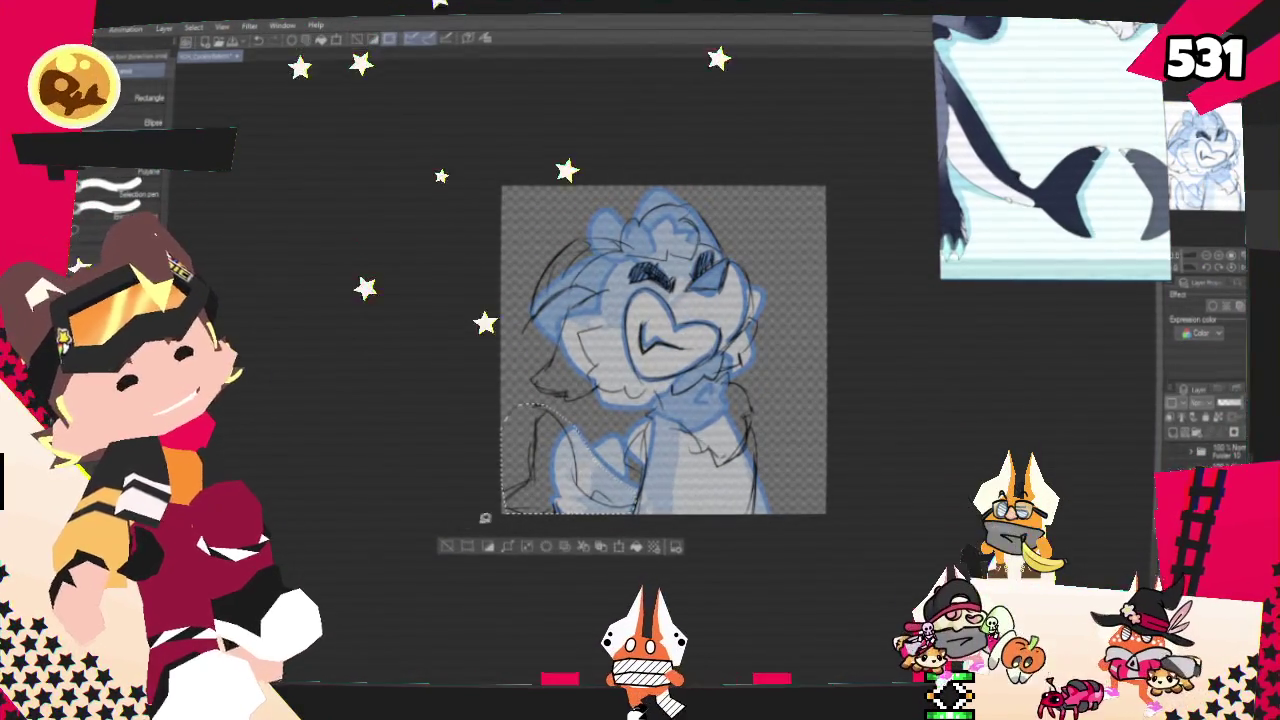
pyautogui.hotkey('ctrl', 'd')
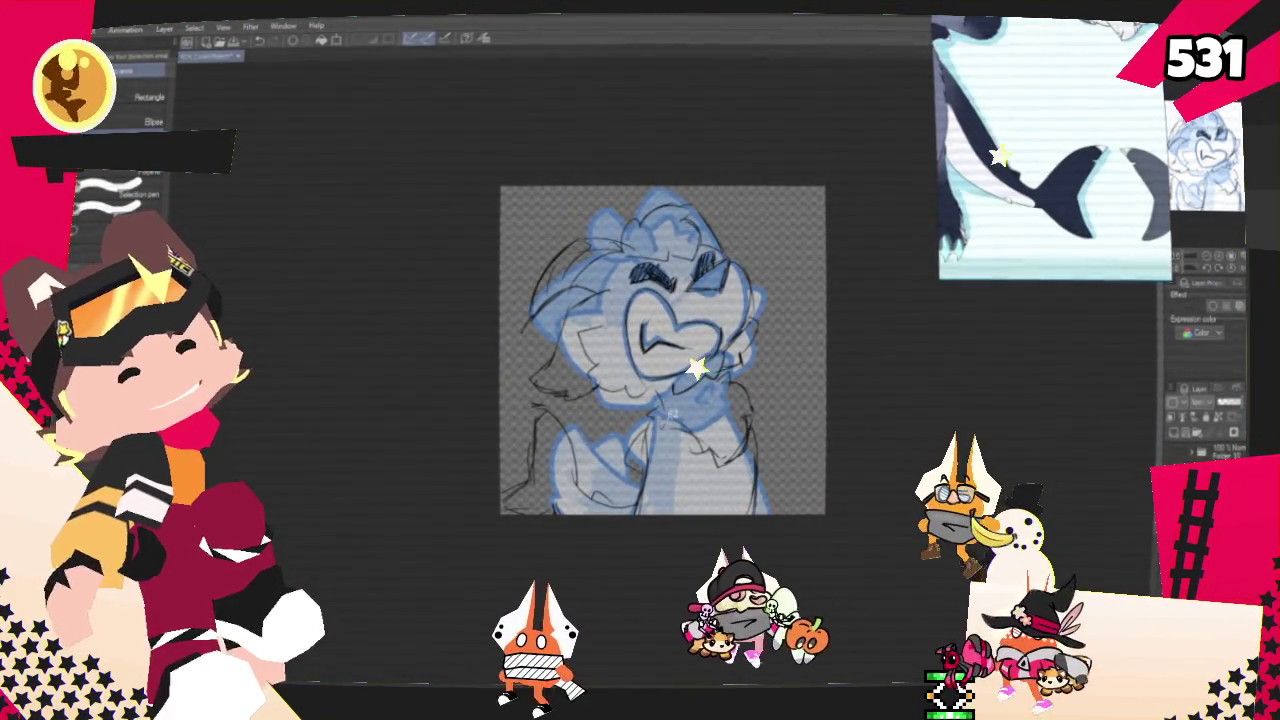
# Transform the sketch lines on the chest's right side and at the left cheek
pyautogui.moveTo(660, 508); pyautogui.dragTo(783, 505)
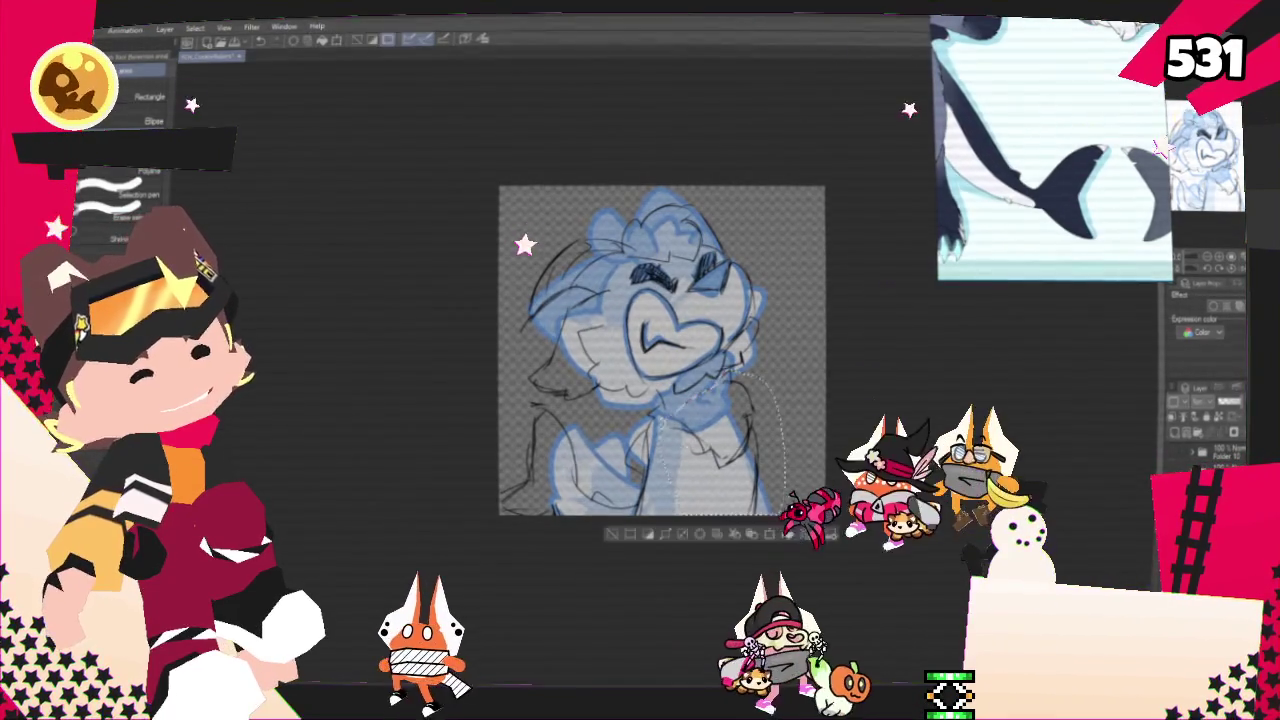
pyautogui.hotkey('ctrl', 't')
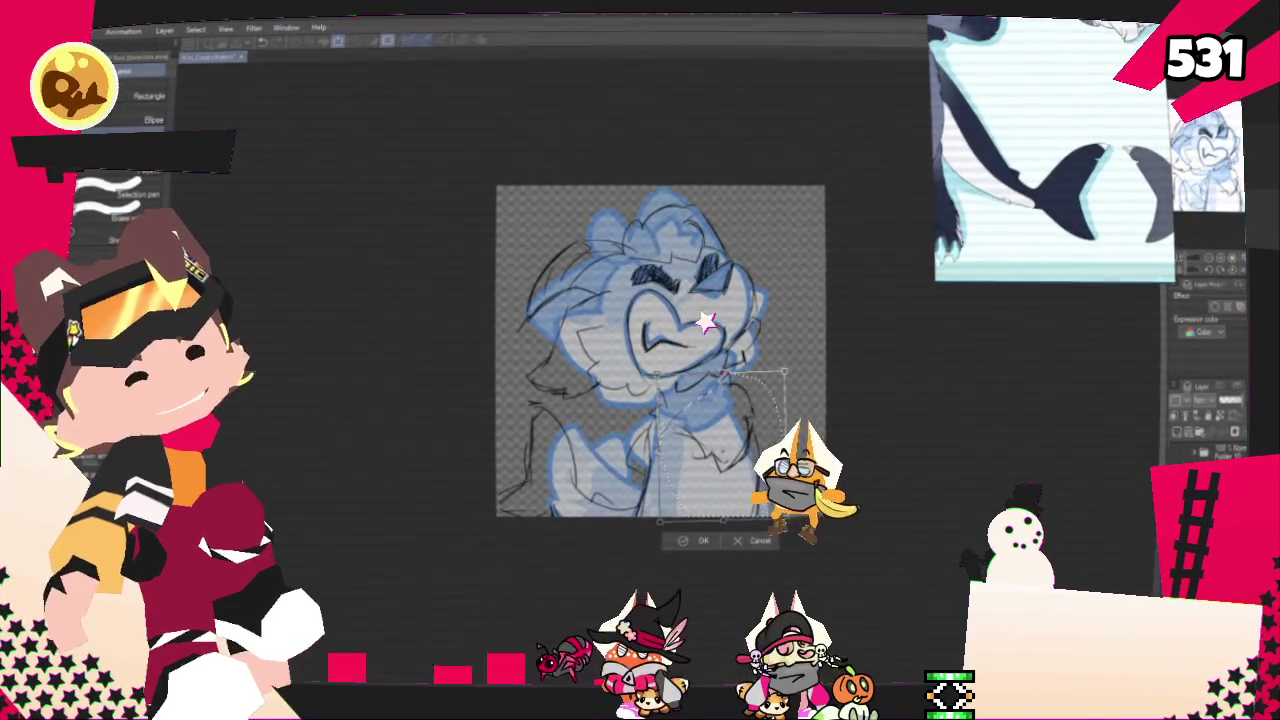
pyautogui.click(701, 540)
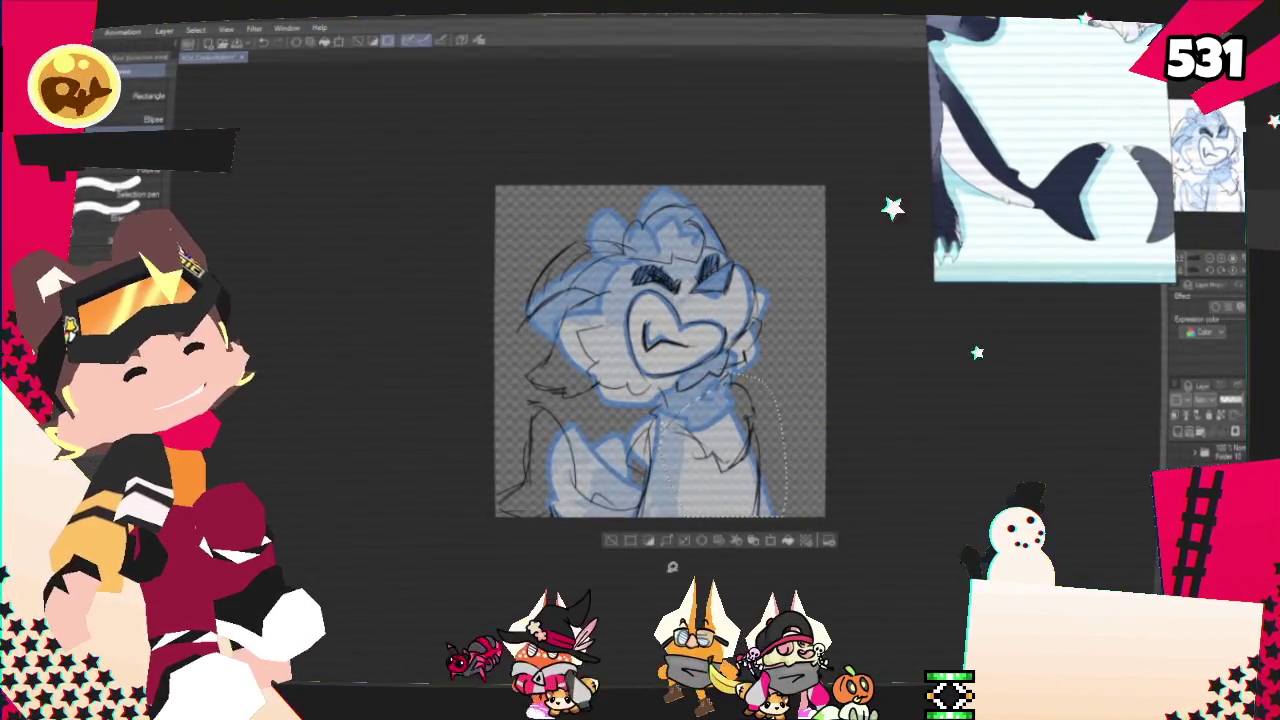
pyautogui.click(609, 541)
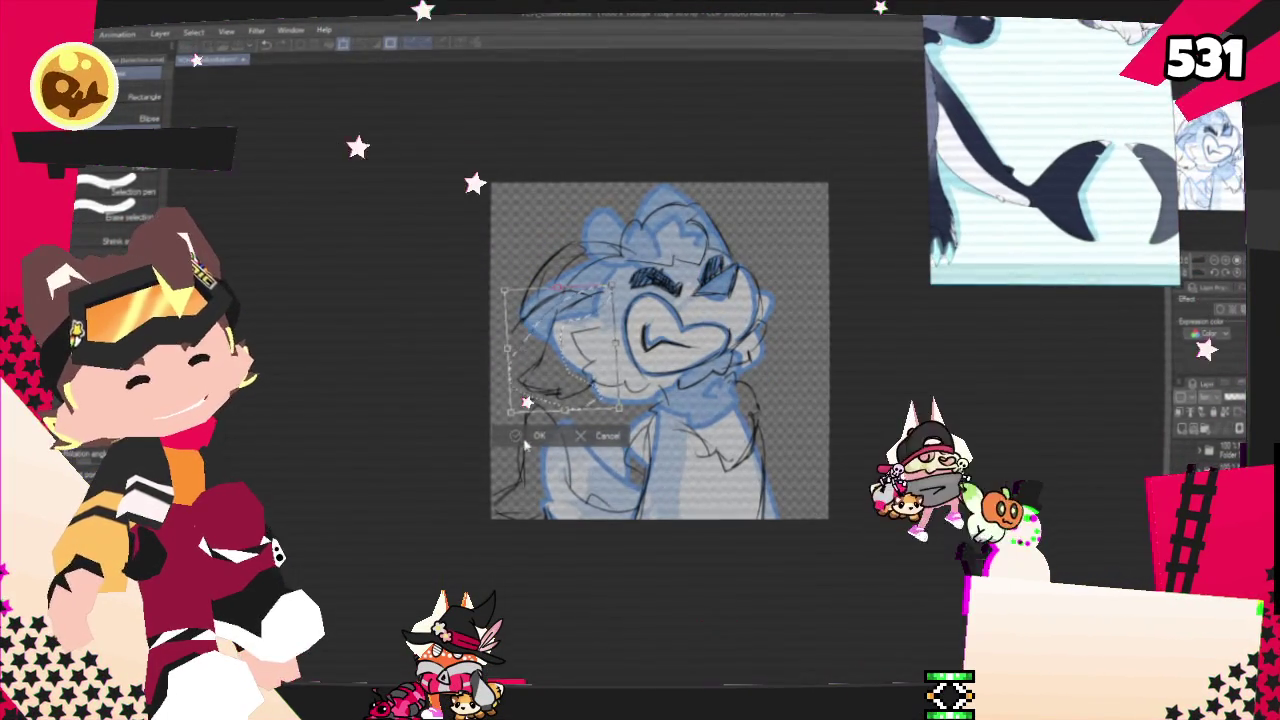
pyautogui.press('Return')
pyautogui.press('p')
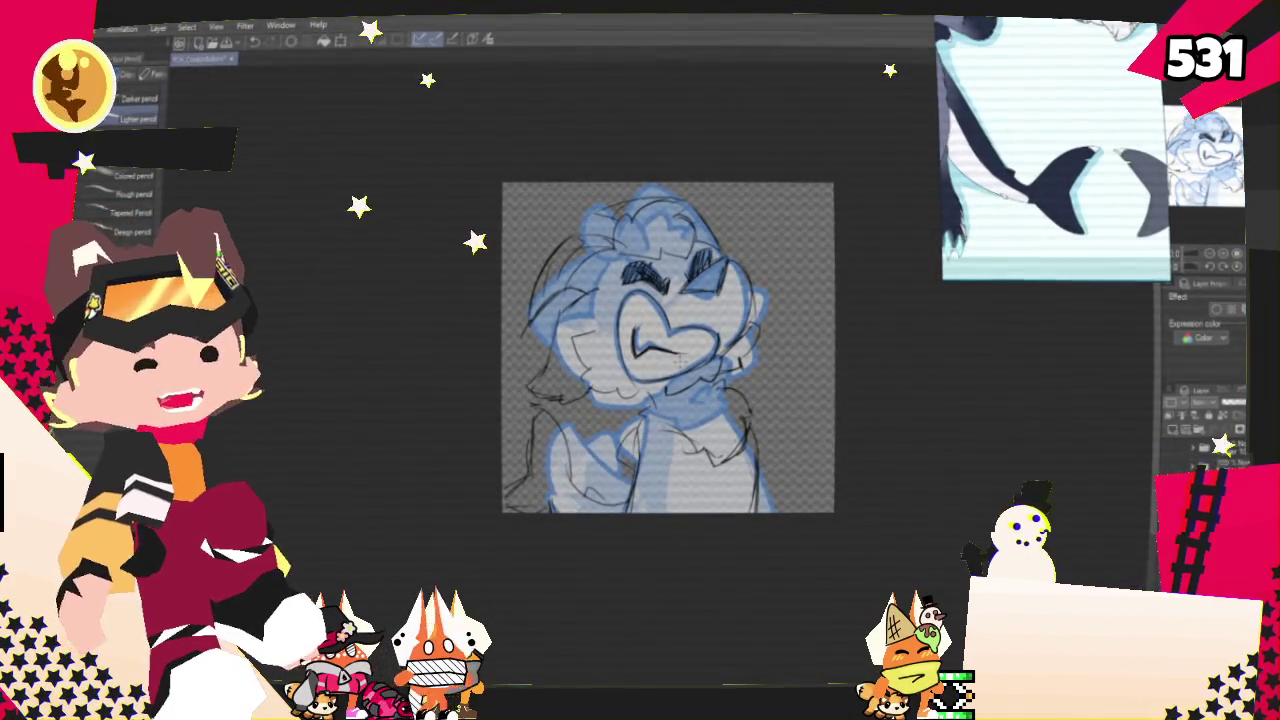
# Pan to recentre the character and zoom in on the face and chest
pyautogui.moveTo(667, 348)
pyautogui.mouseDown()
pyautogui.moveTo(610, 366)
pyautogui.moveTo(612, 397)
pyautogui.mouseUp()
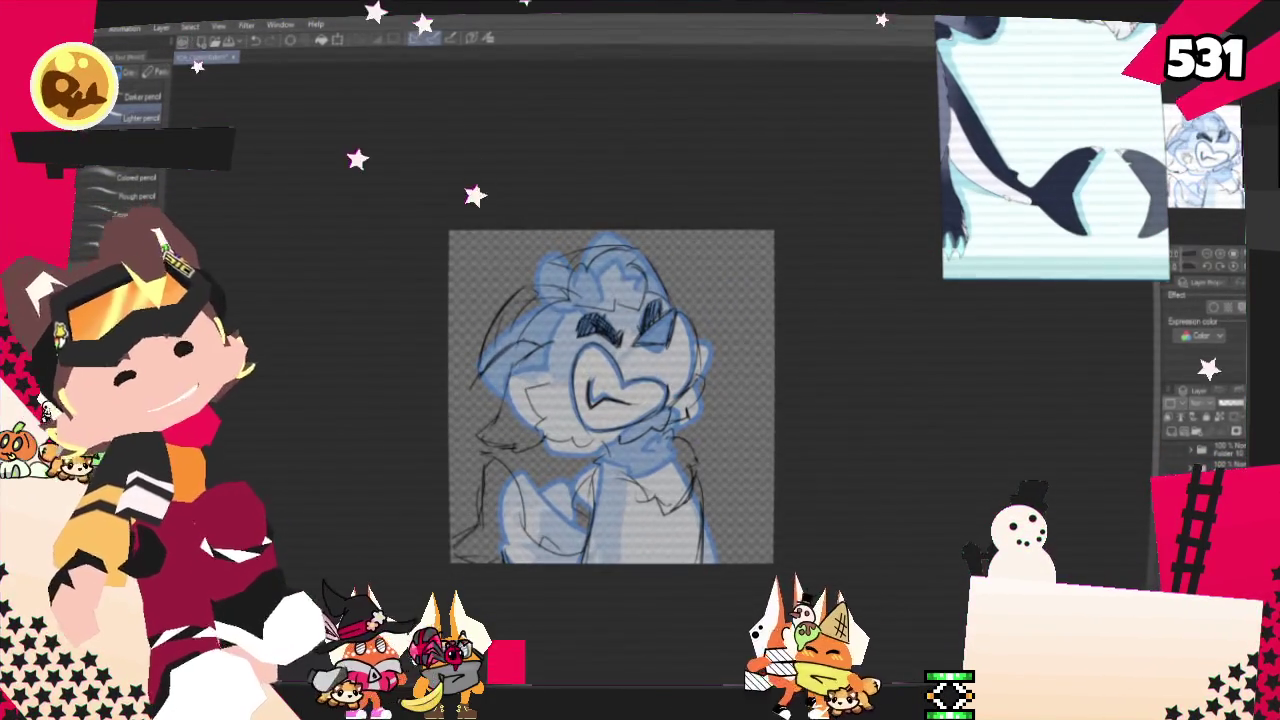
pyautogui.scroll(2, 526, 505)
pyautogui.scroll(2, 526, 505)
pyautogui.scroll(1, 526, 505)
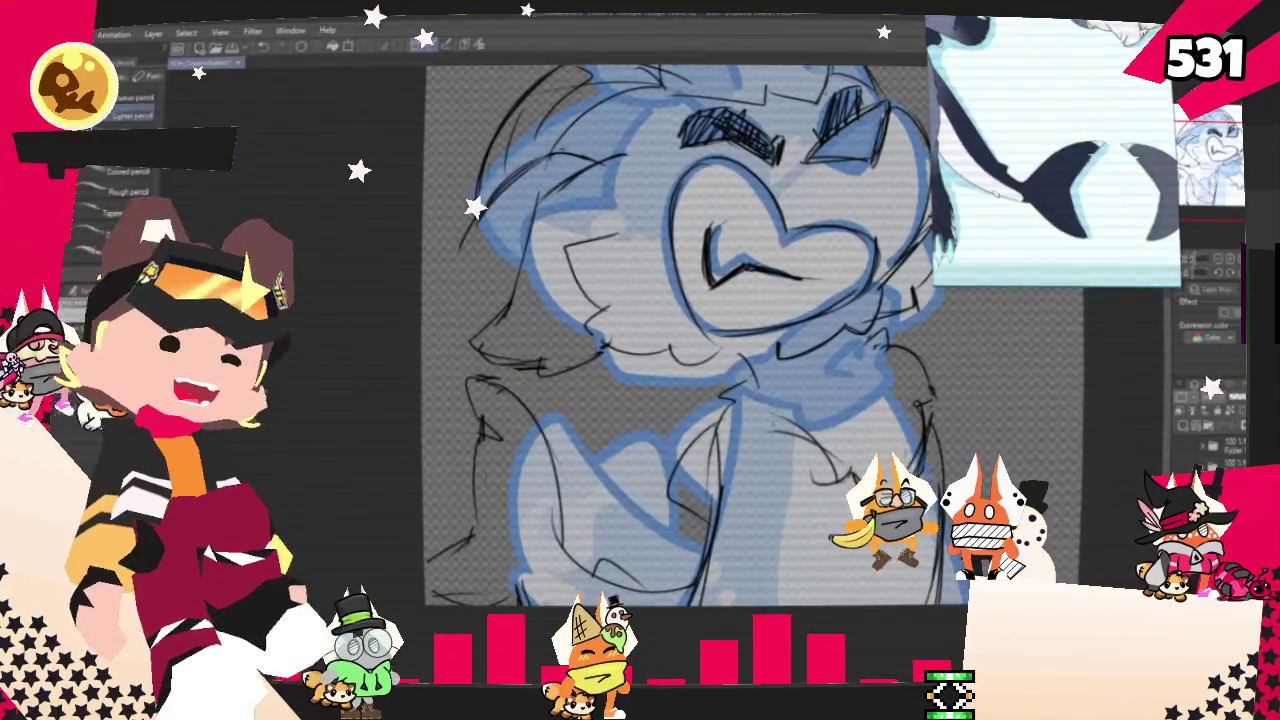
# Zoom in and rescale the left-cheek sketch lines with Scale/Rotate
pyautogui.scroll(2, 680, 330)
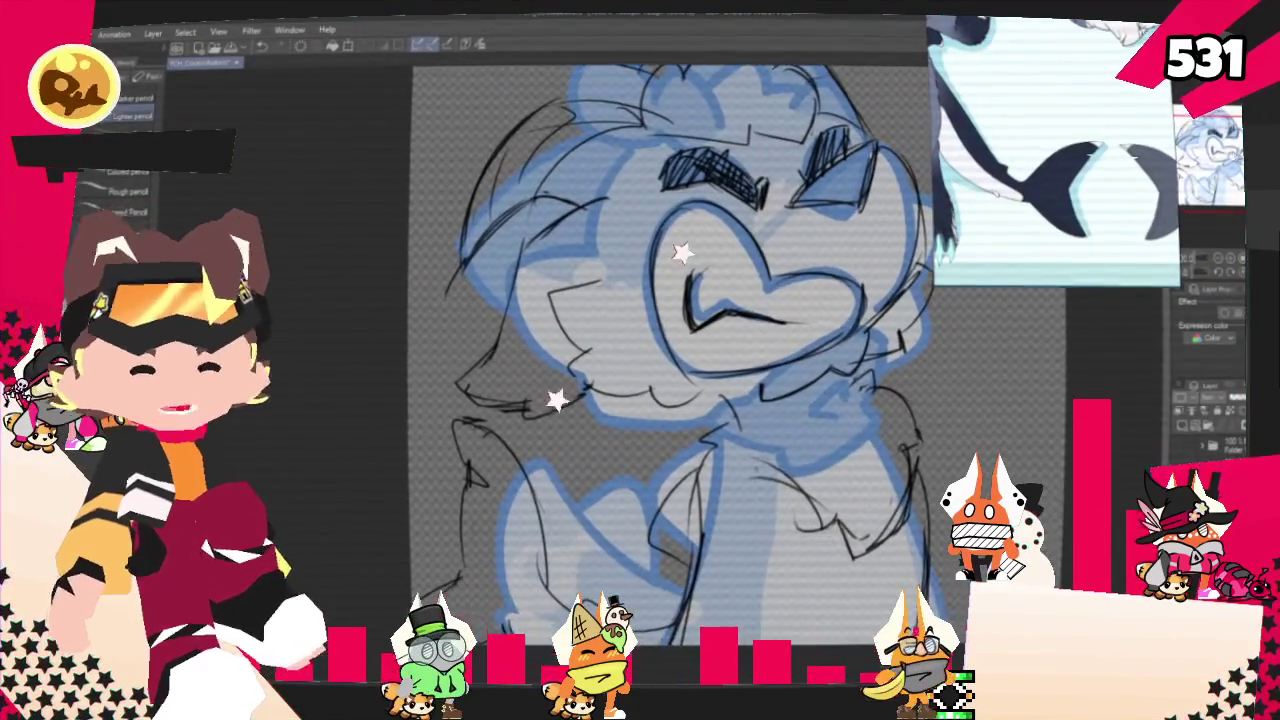
pyautogui.scroll(1, 680, 350)
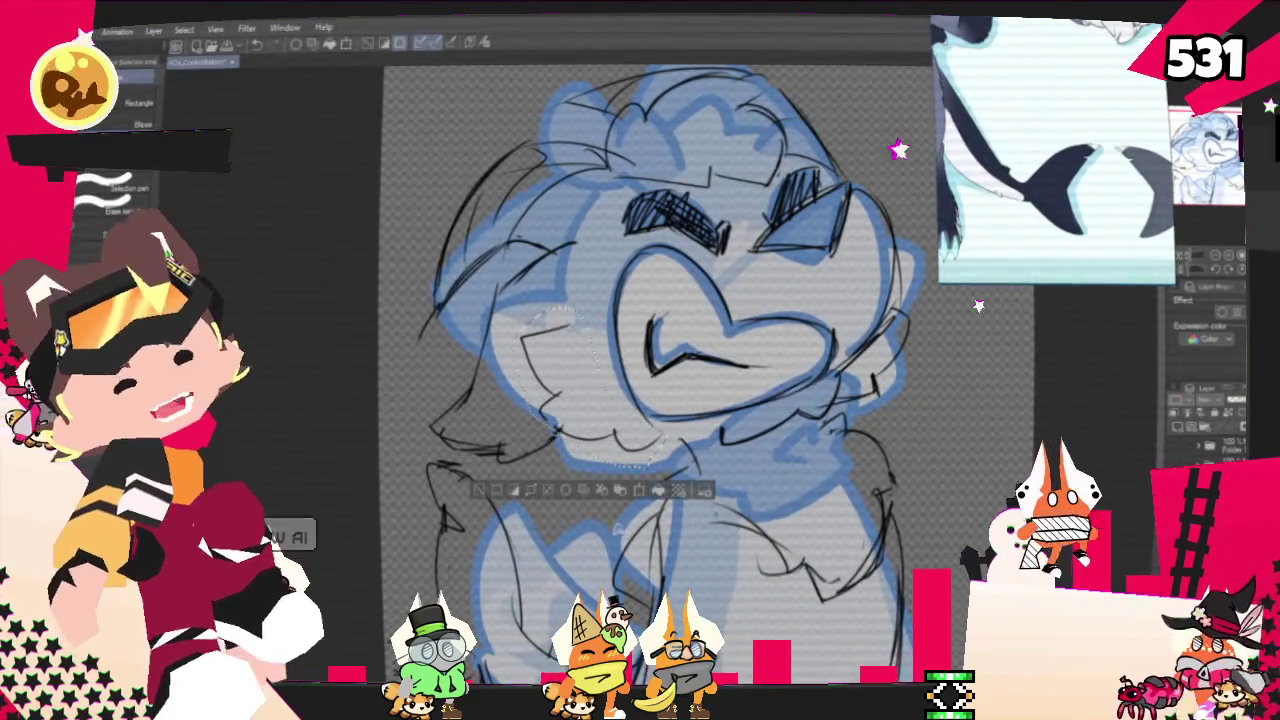
pyautogui.rightClick(597, 417)
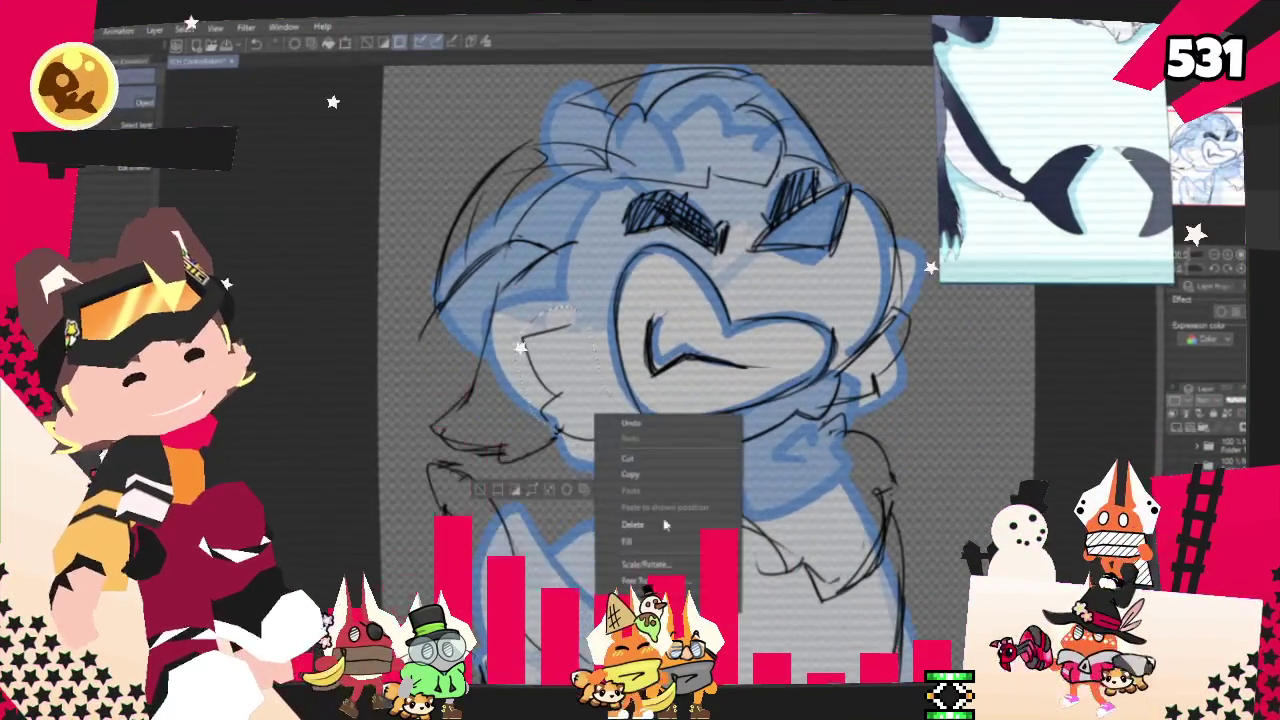
pyautogui.click(645, 564)
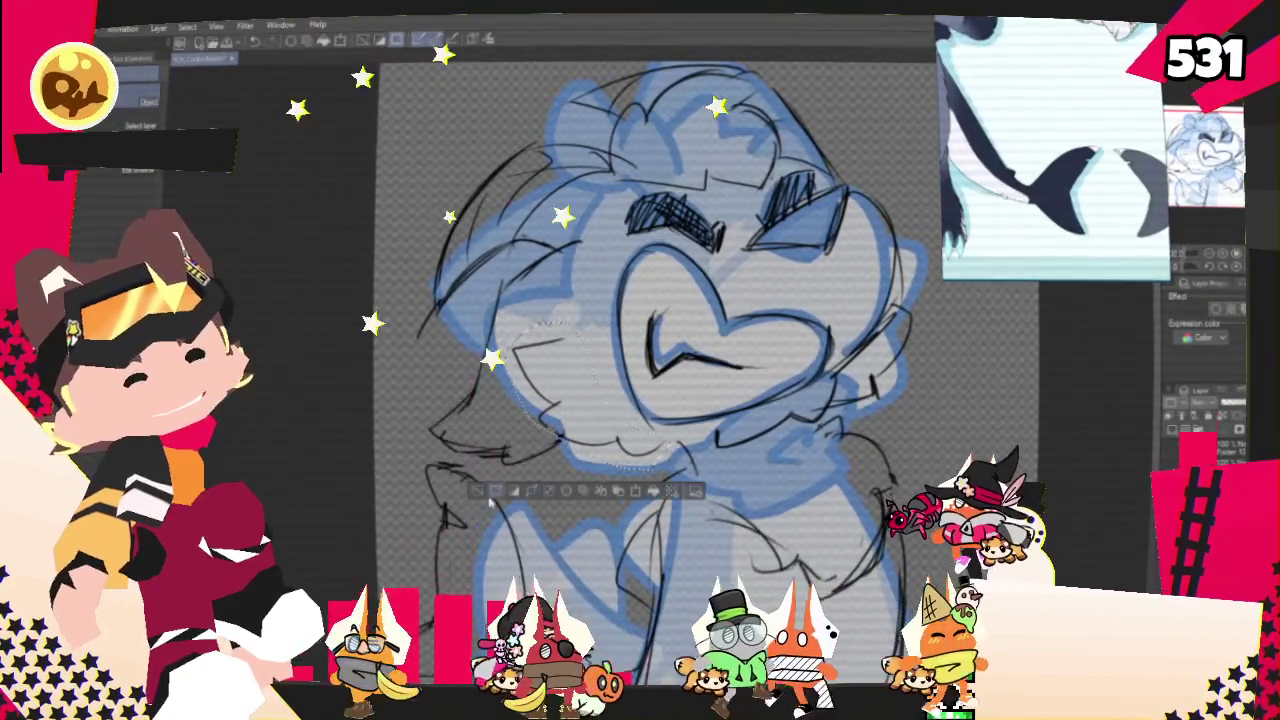
pyautogui.hscroll(2, 650, 360)
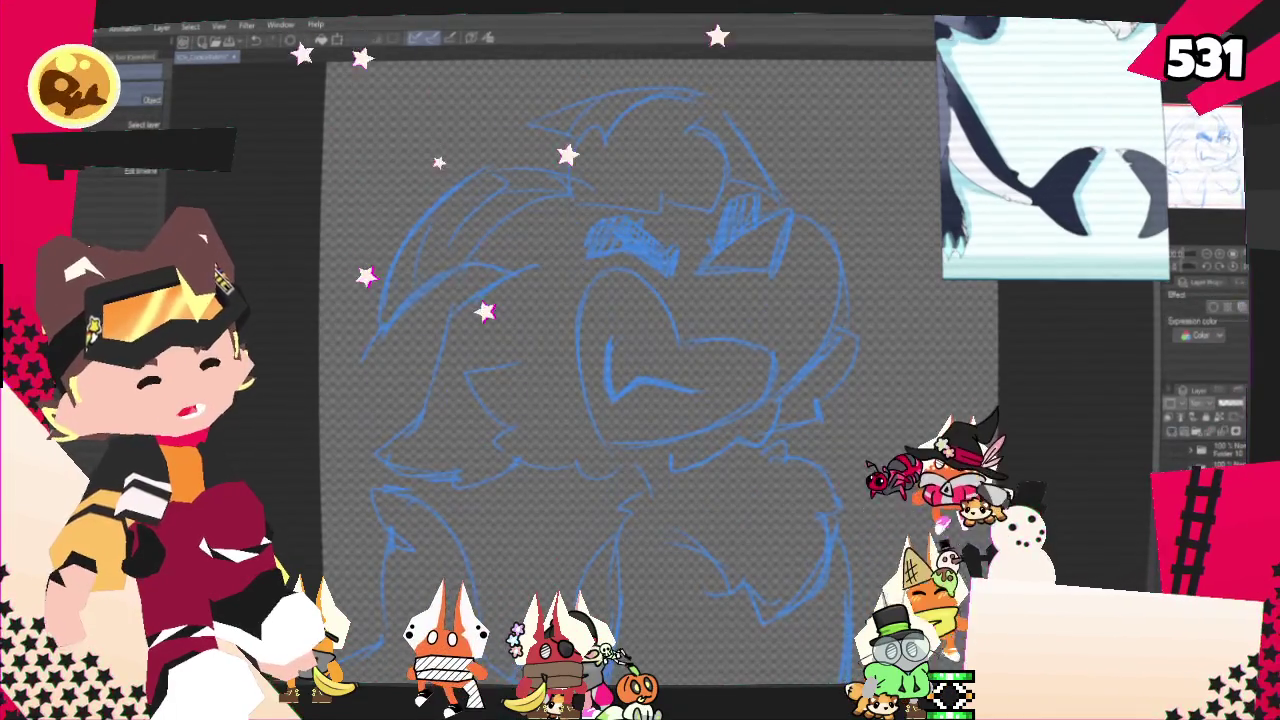
# Zoom out and ink the tuft's left curve and top arc in bold black
pyautogui.scroll(-1, 600, 360)
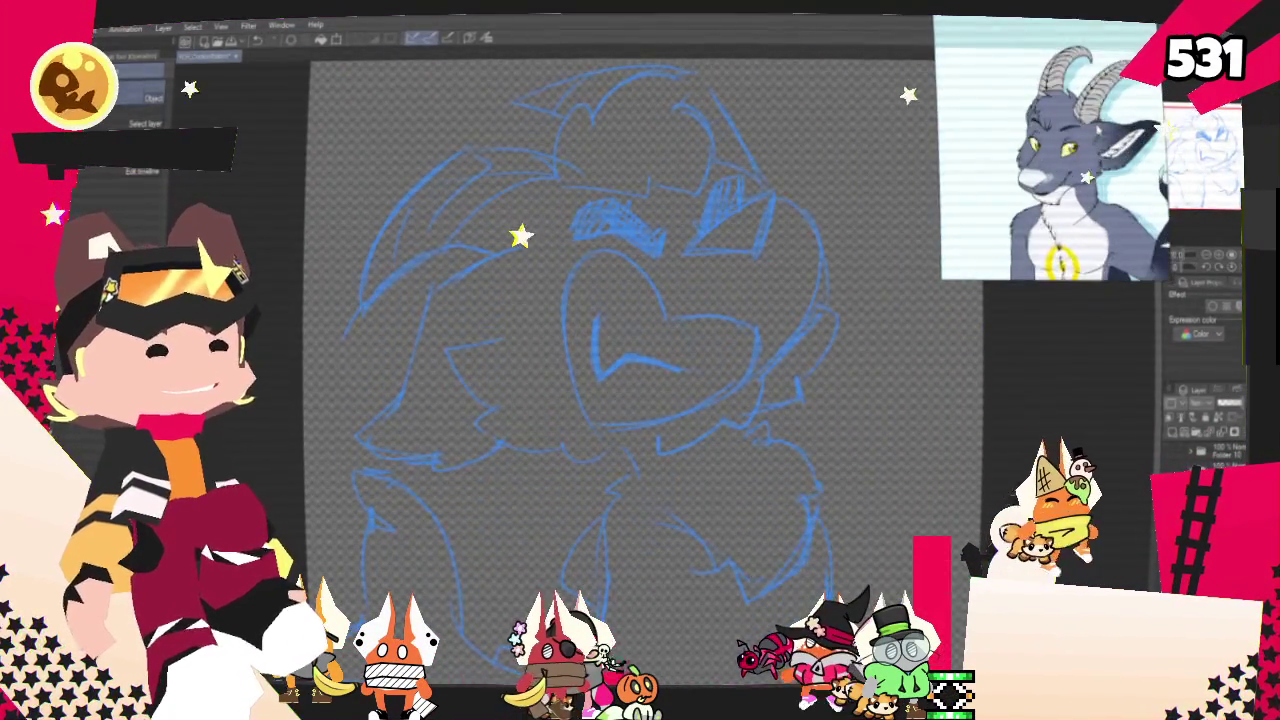
pyautogui.scroll(1, 735, 276)
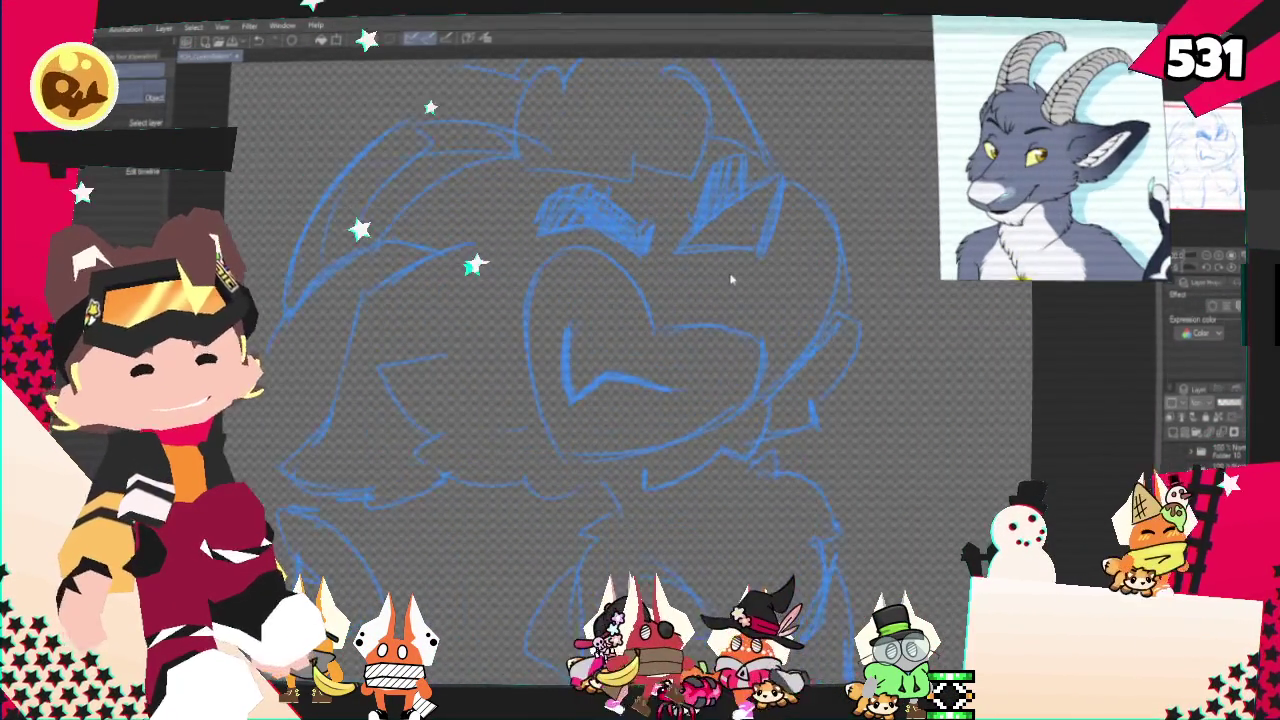
pyautogui.hscroll(-2, 733, 284)
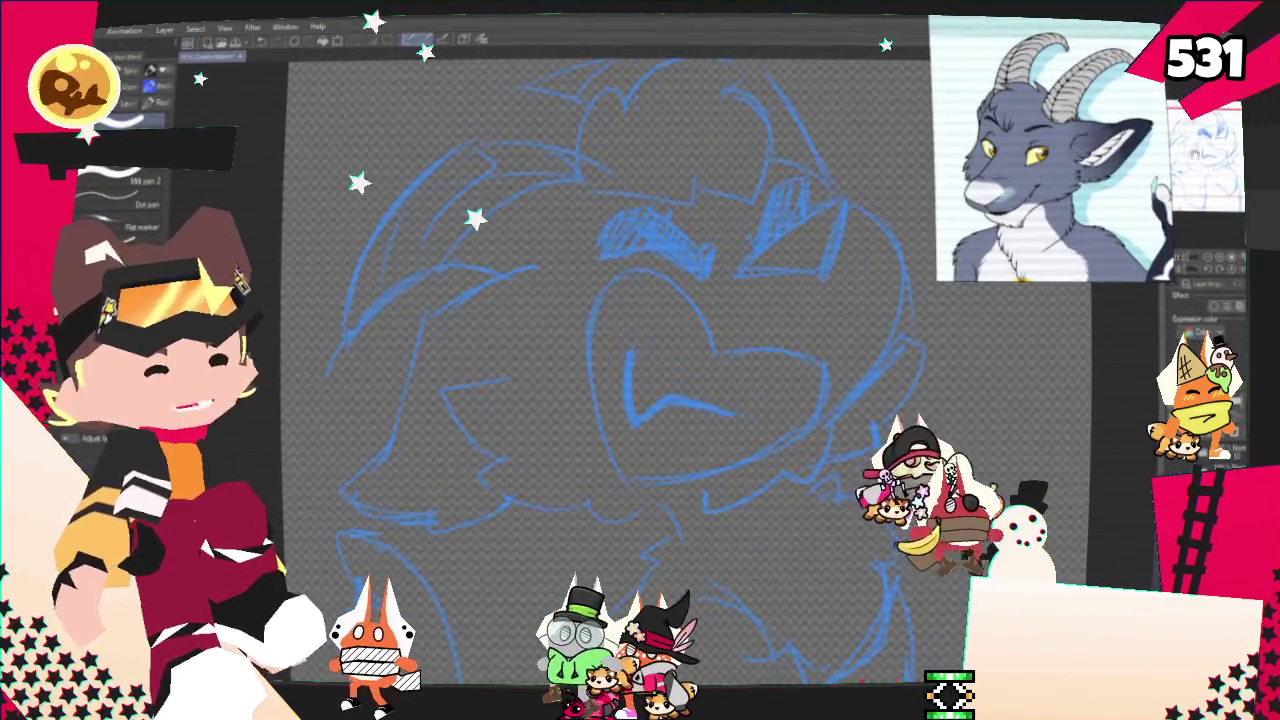
pyautogui.hscroll(-2, 660, 370)
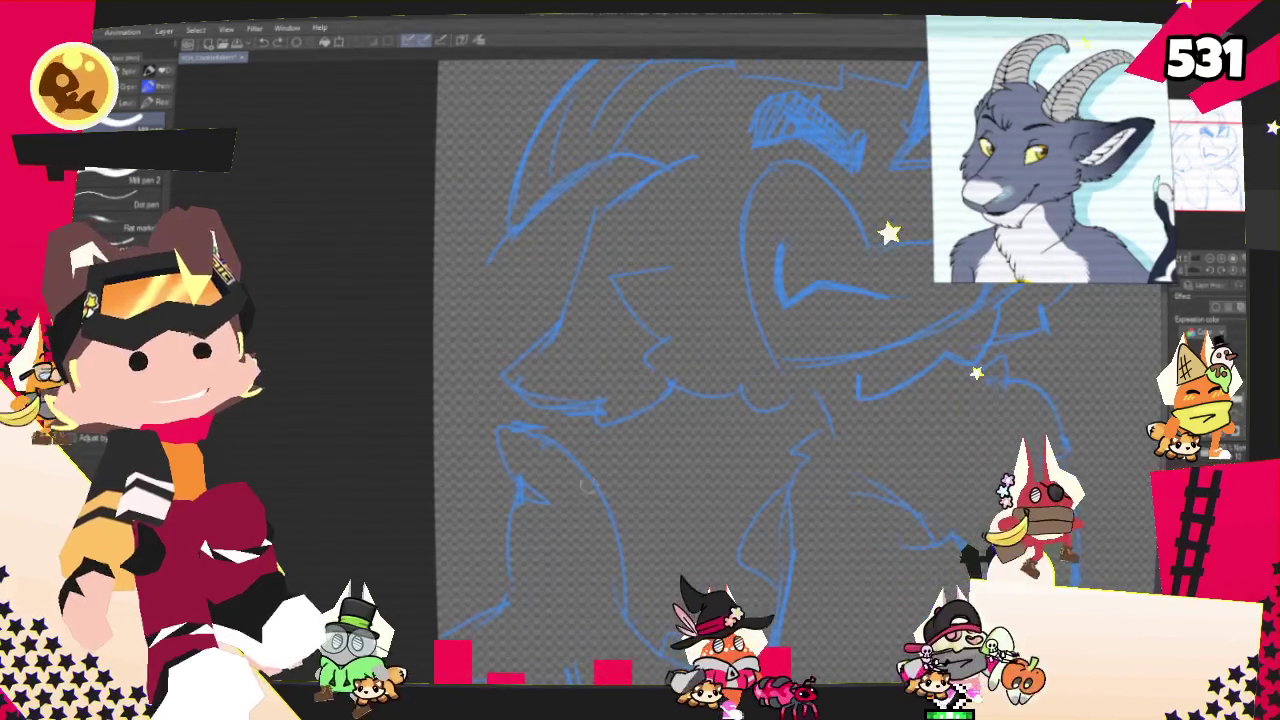
pyautogui.hotkey('ctrl', '-')
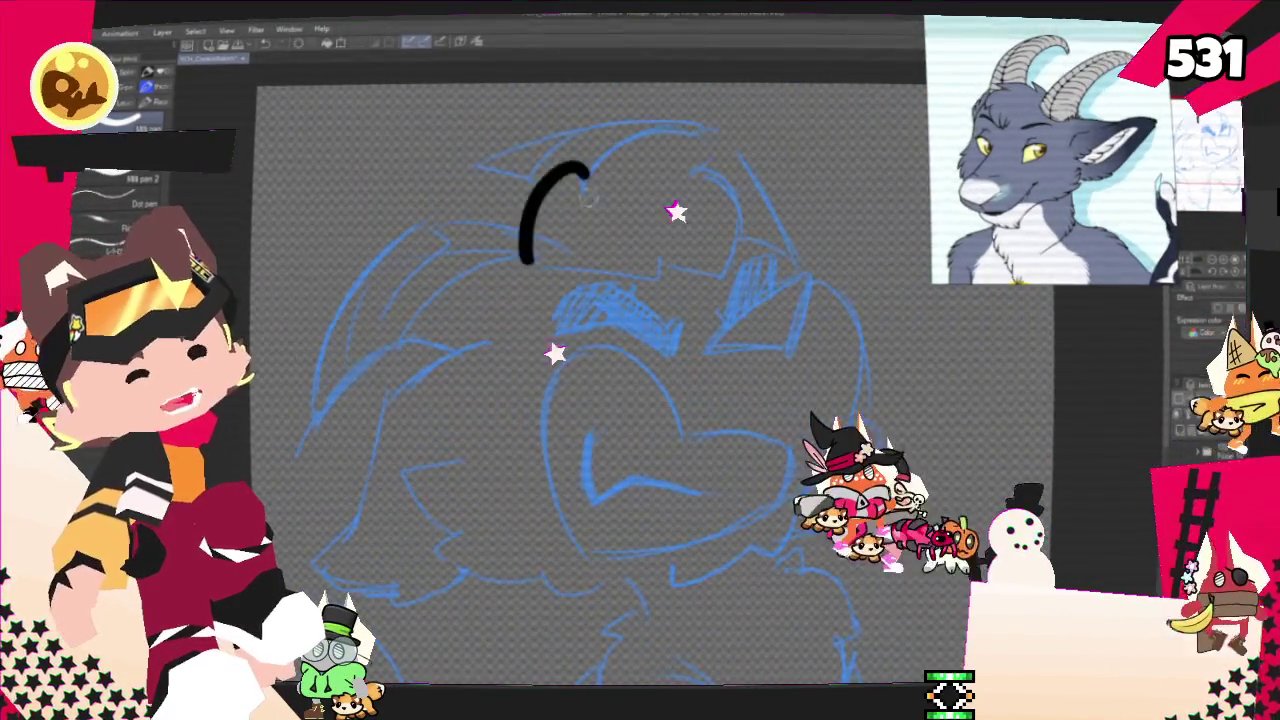
pyautogui.moveTo(528, 262); pyautogui.dragTo(573, 165)
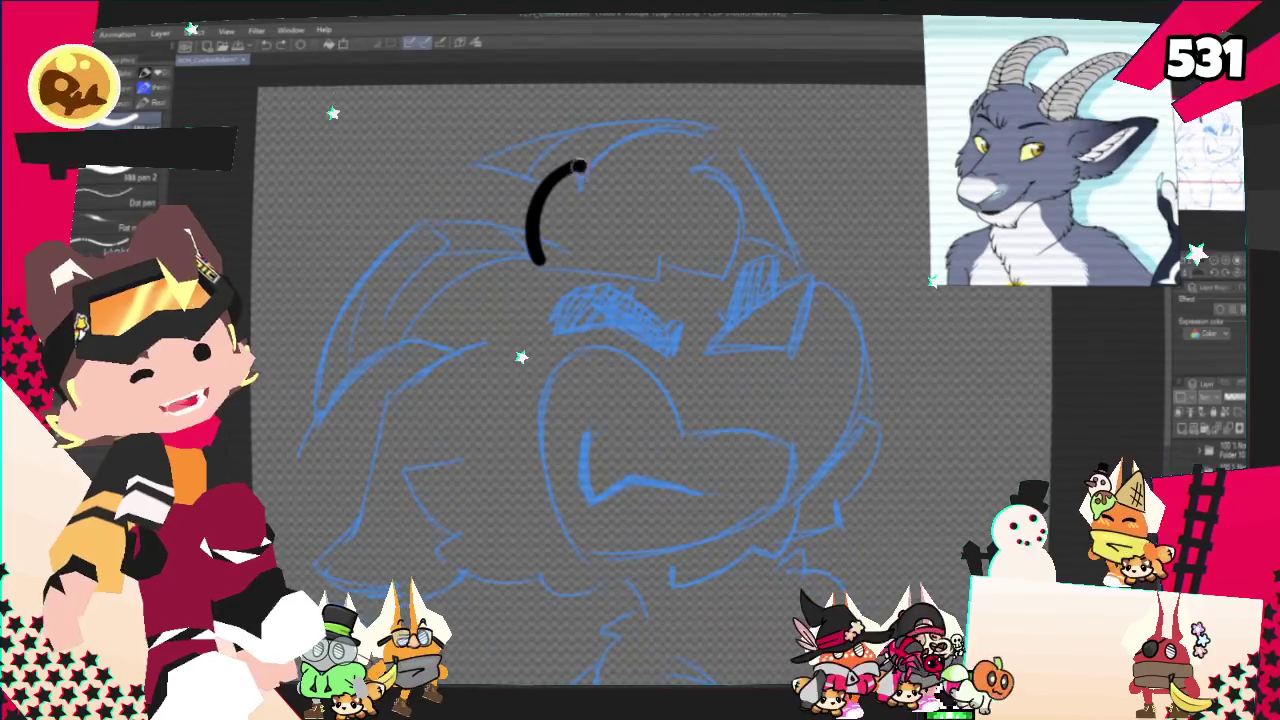
pyautogui.moveTo(580, 170); pyautogui.dragTo(710, 135)
pyautogui.hotkey('ctrl', 'z')
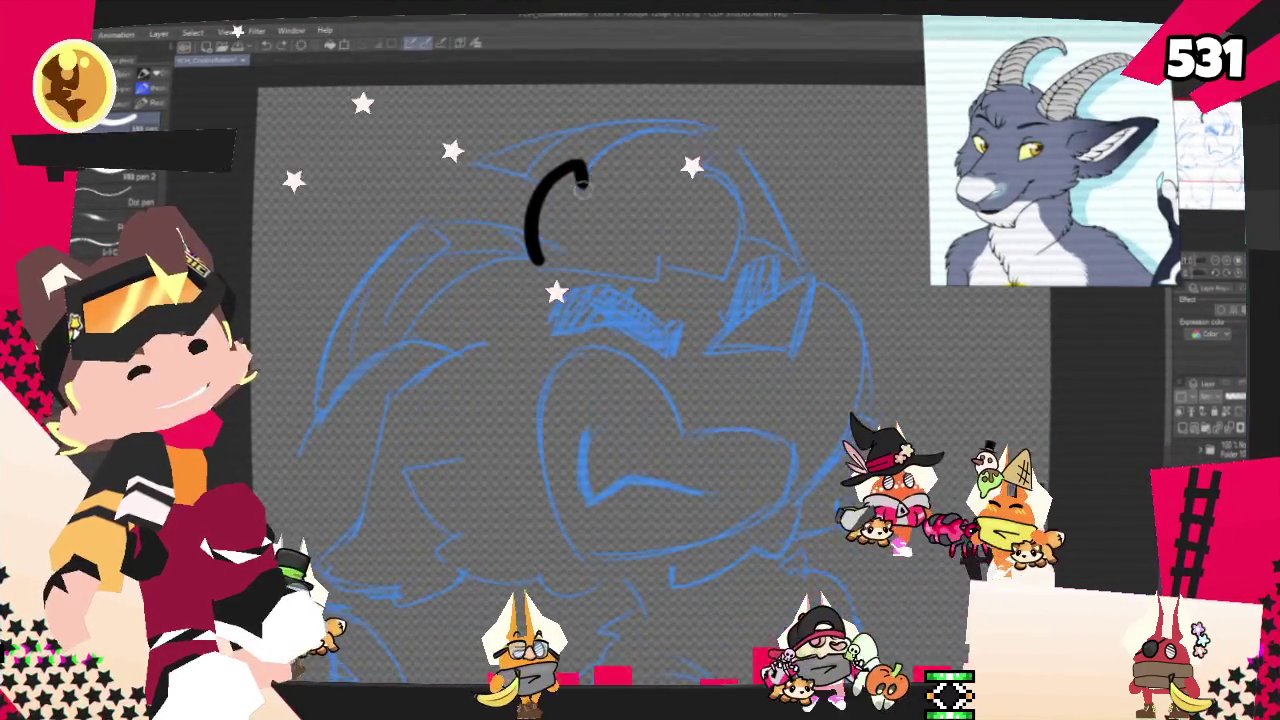
pyautogui.hotkey('ctrl', 'z')
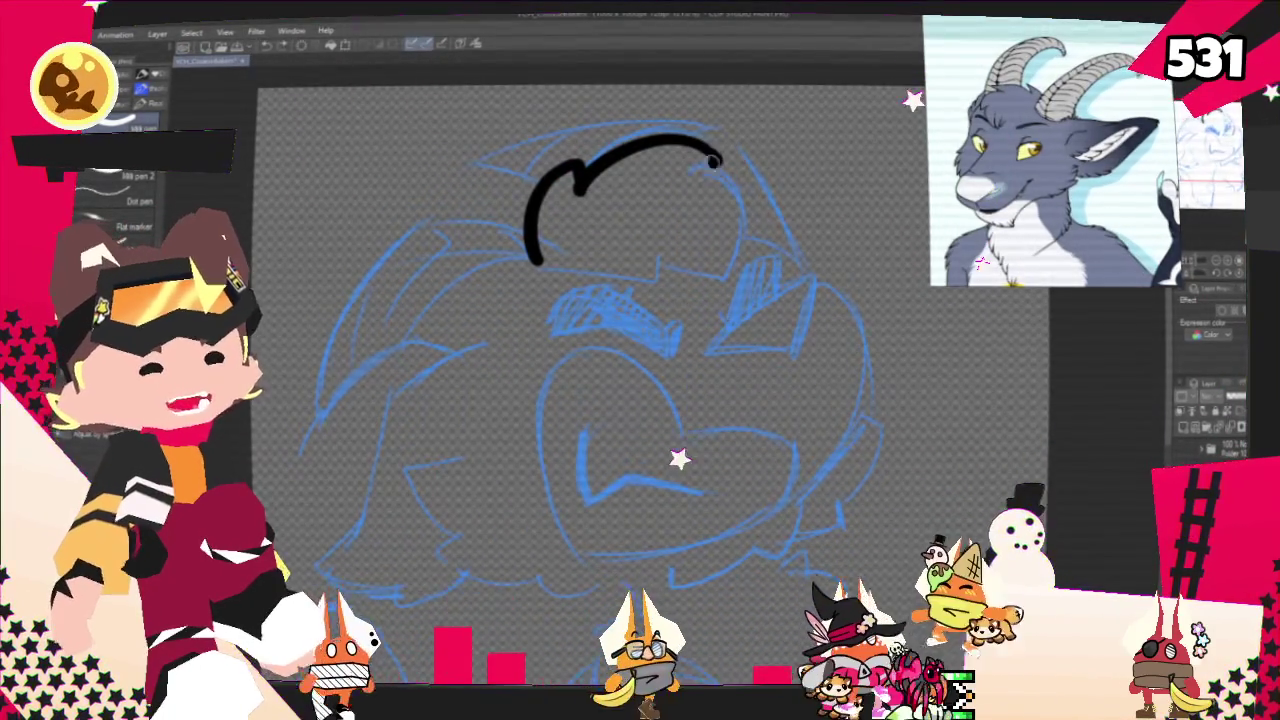
# Rework the tuft's top arc and right side, redrawing until the arc fits
pyautogui.moveTo(712, 165); pyautogui.dragTo(737, 285)
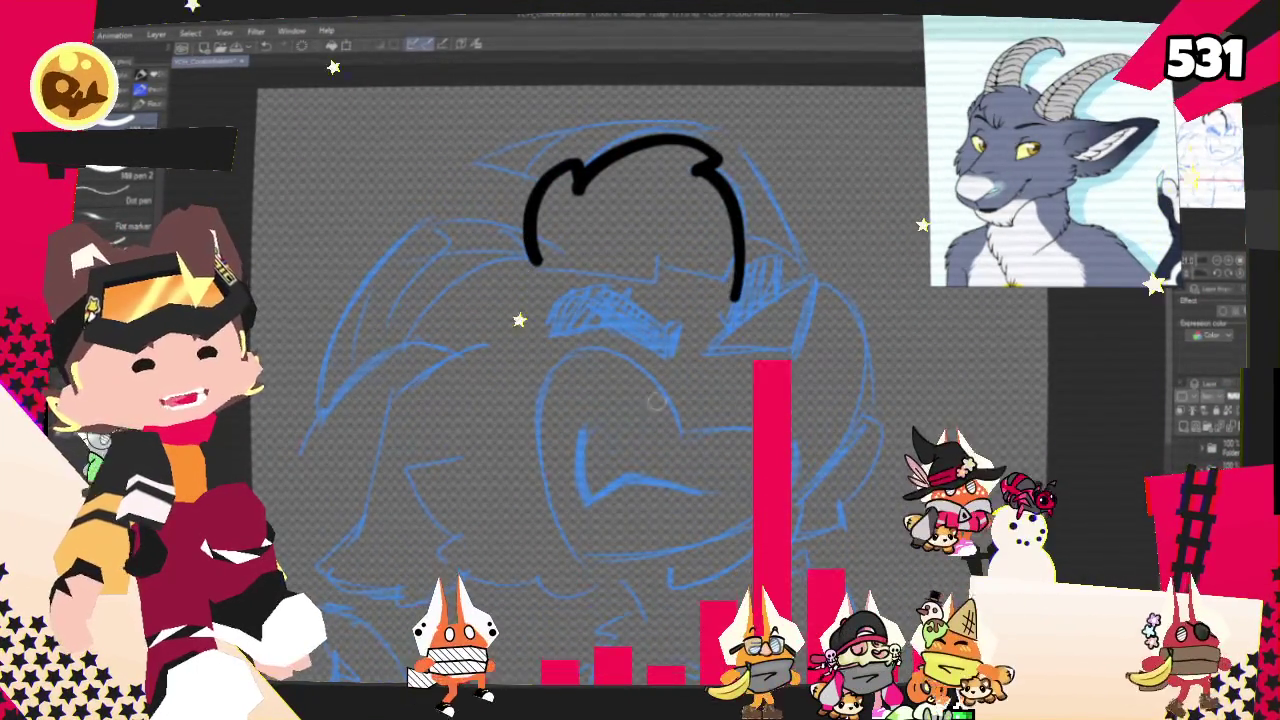
pyautogui.hotkey('ctrl', 'z')
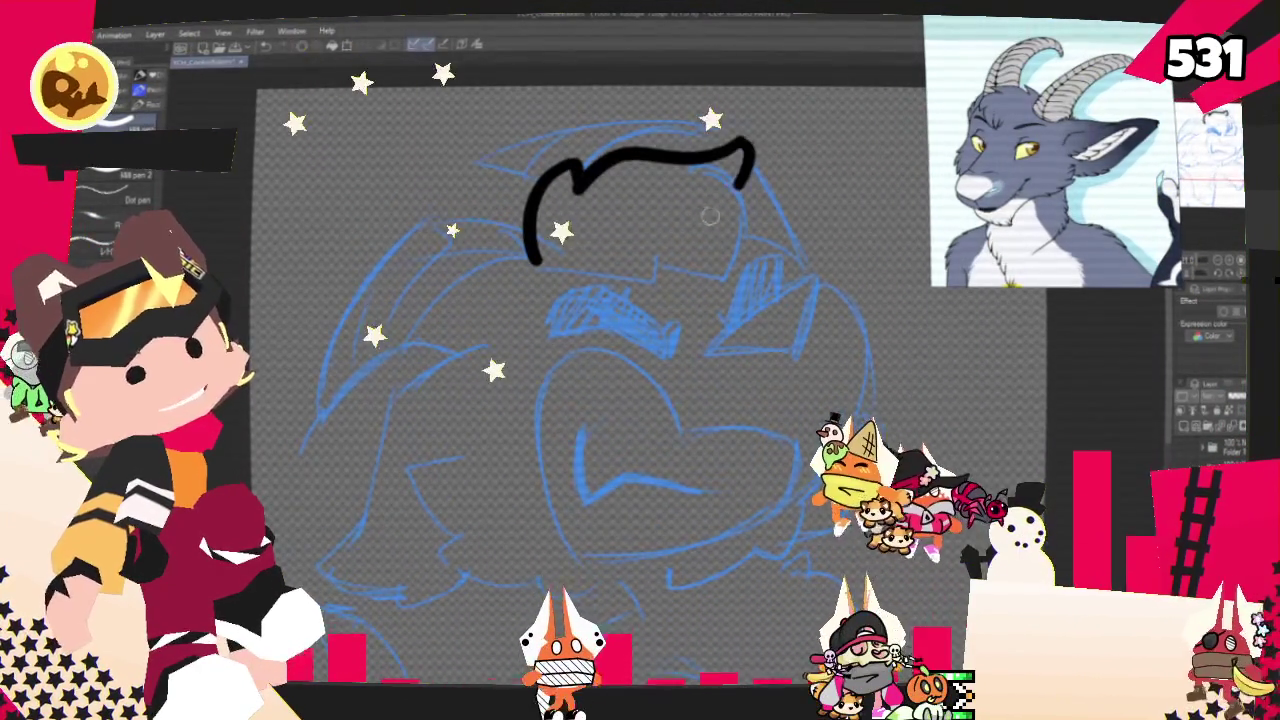
pyautogui.hotkey('ctrl', 'z')
pyautogui.moveTo(575, 170); pyautogui.dragTo(757, 137)
pyautogui.hotkey('ctrl', 'z')
pyautogui.moveTo(575, 170); pyautogui.dragTo(738, 137)
pyautogui.hotkey('ctrl', 'z')
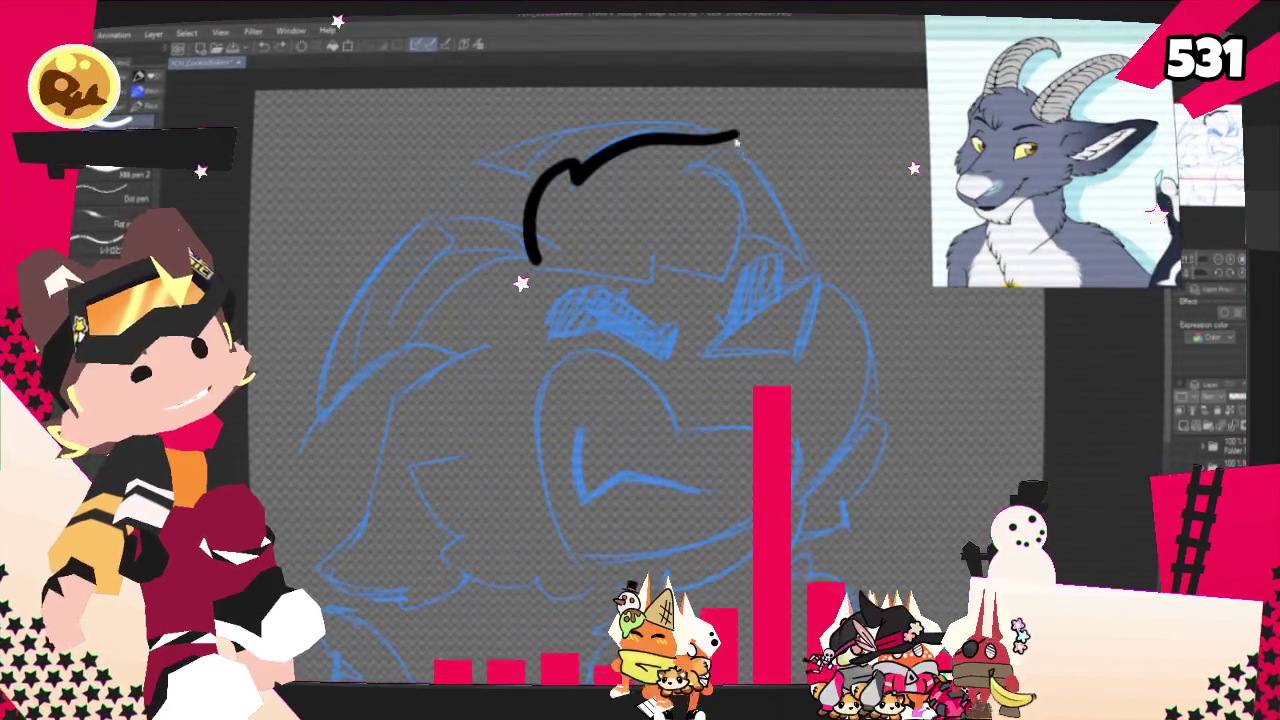
pyautogui.hotkey('ctrl', 'z')
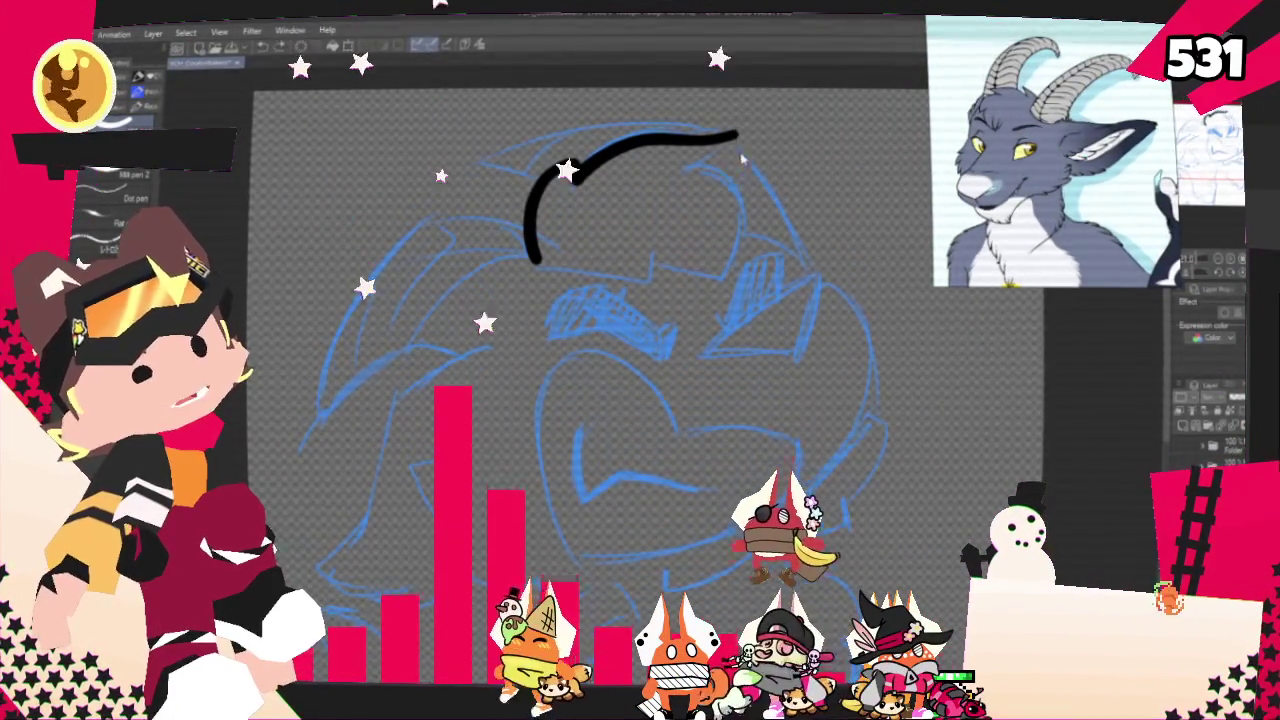
# Ink the tuft's right side and bottom stroke to close the outline
pyautogui.moveTo(740, 140); pyautogui.dragTo(700, 298)
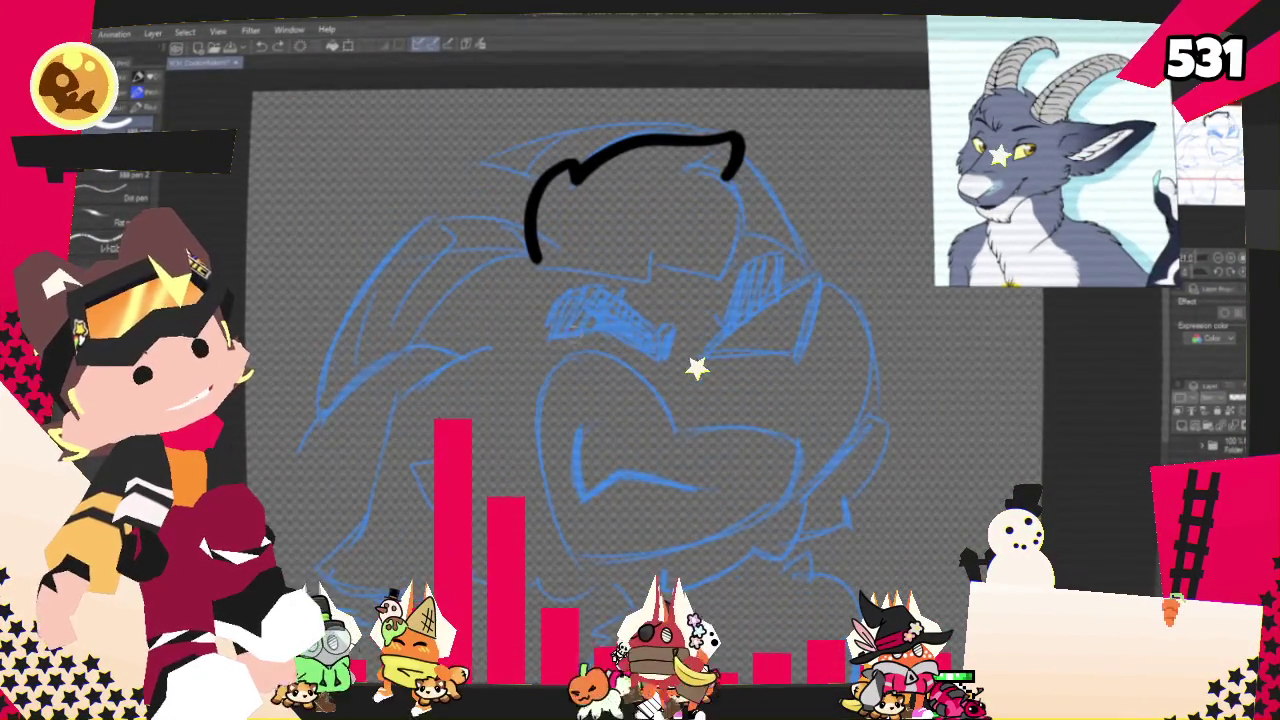
pyautogui.hotkey('ctrl', 'z')
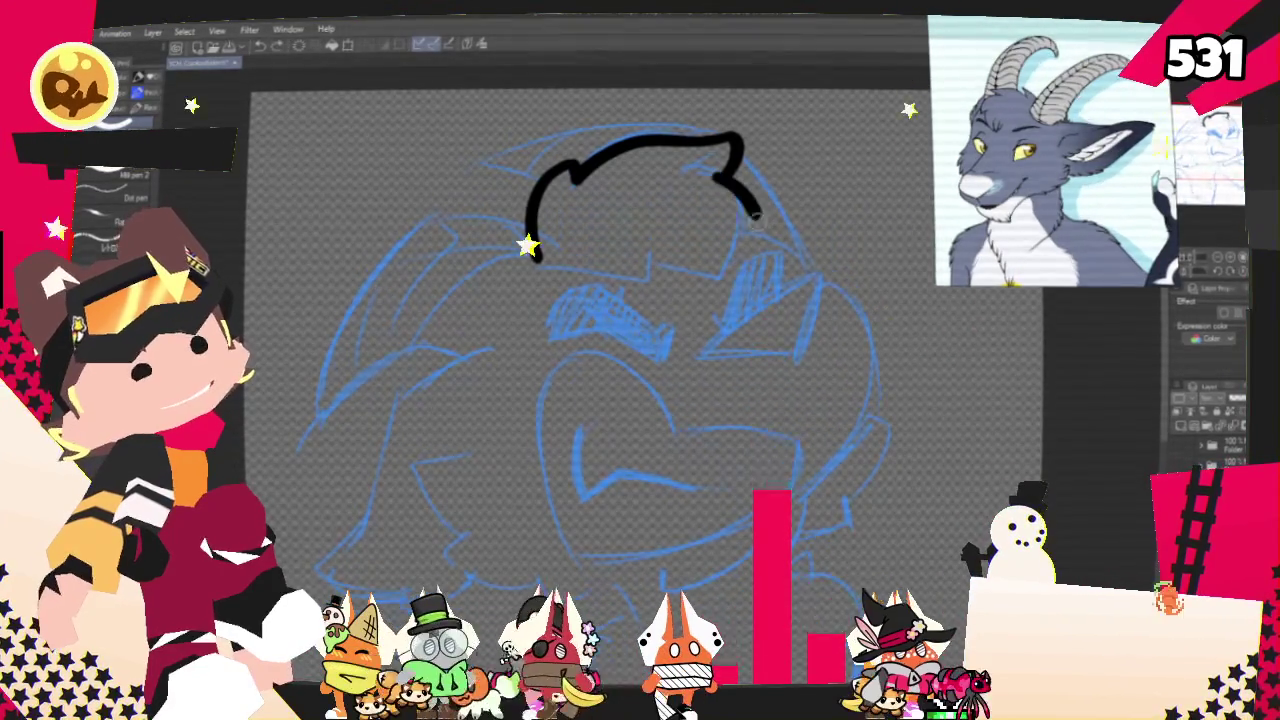
pyautogui.moveTo(713, 172); pyautogui.dragTo(720, 298)
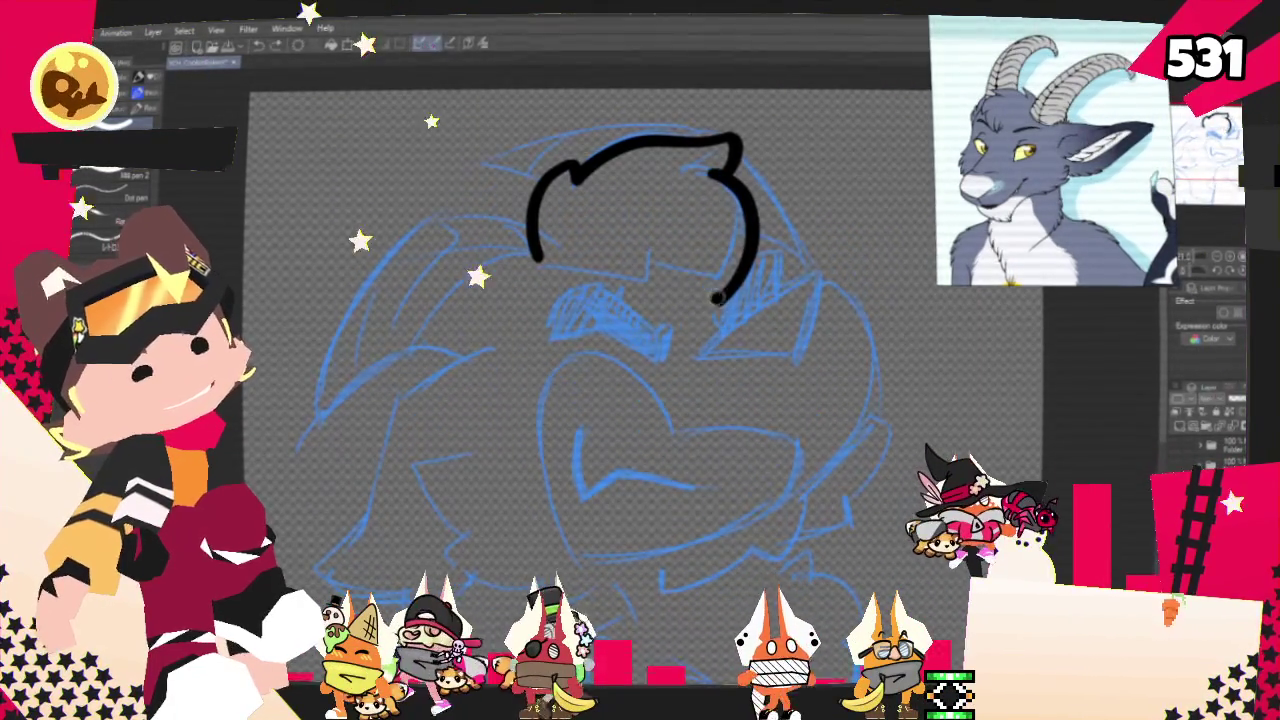
pyautogui.moveTo(545, 255); pyautogui.dragTo(720, 295)
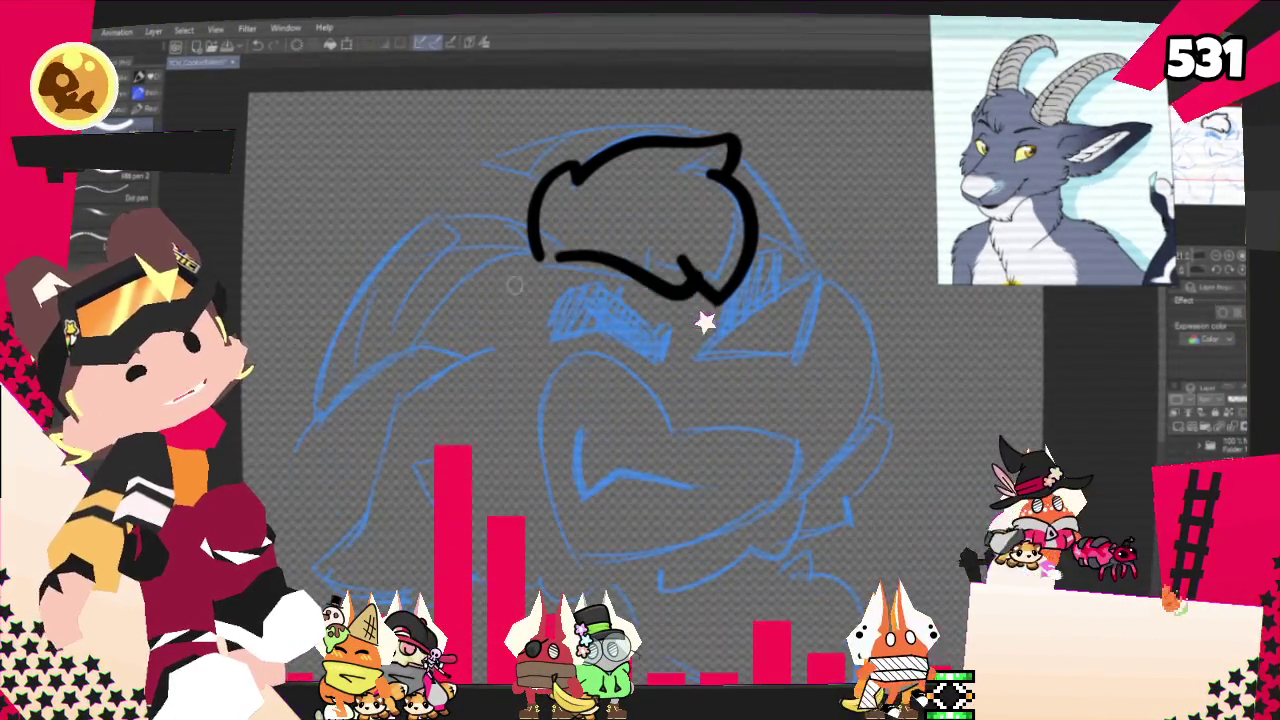
pyautogui.hotkey('ctrl', 'z')
pyautogui.moveTo(530, 297); pyautogui.dragTo(720, 298)
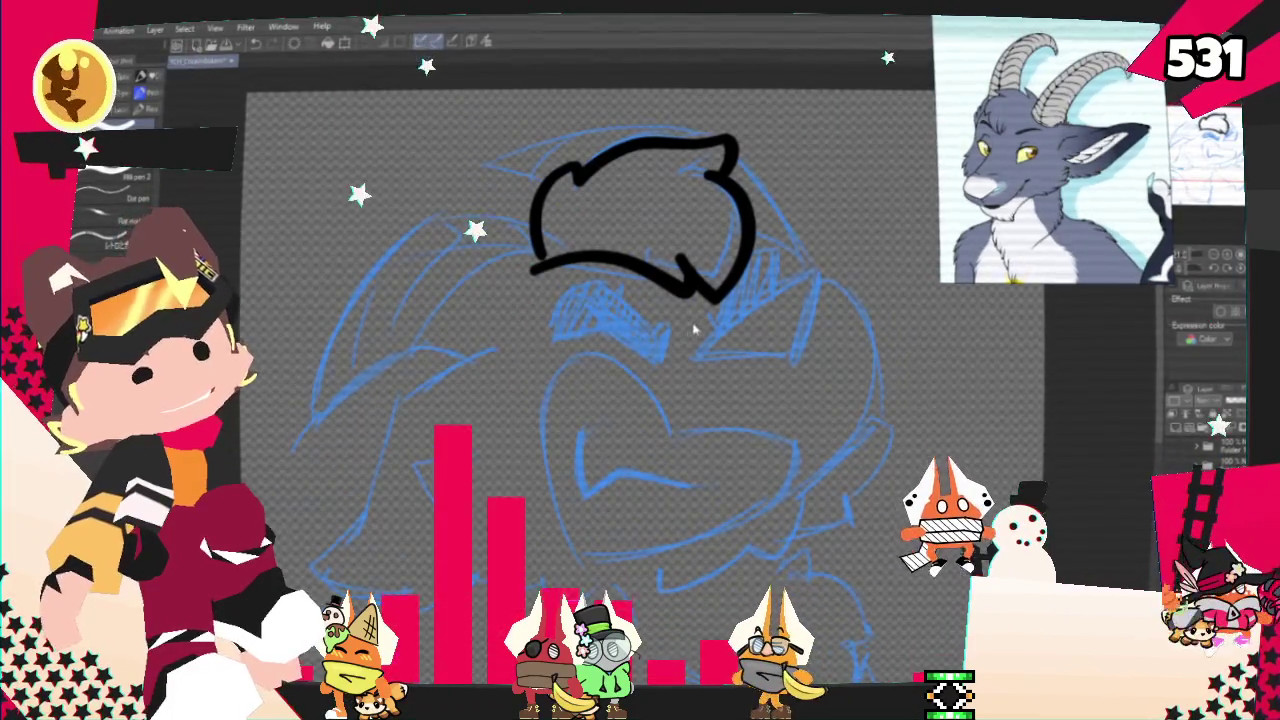
pyautogui.hotkey('ctrl', 'z')
pyautogui.moveTo(575, 268); pyautogui.dragTo(715, 298)
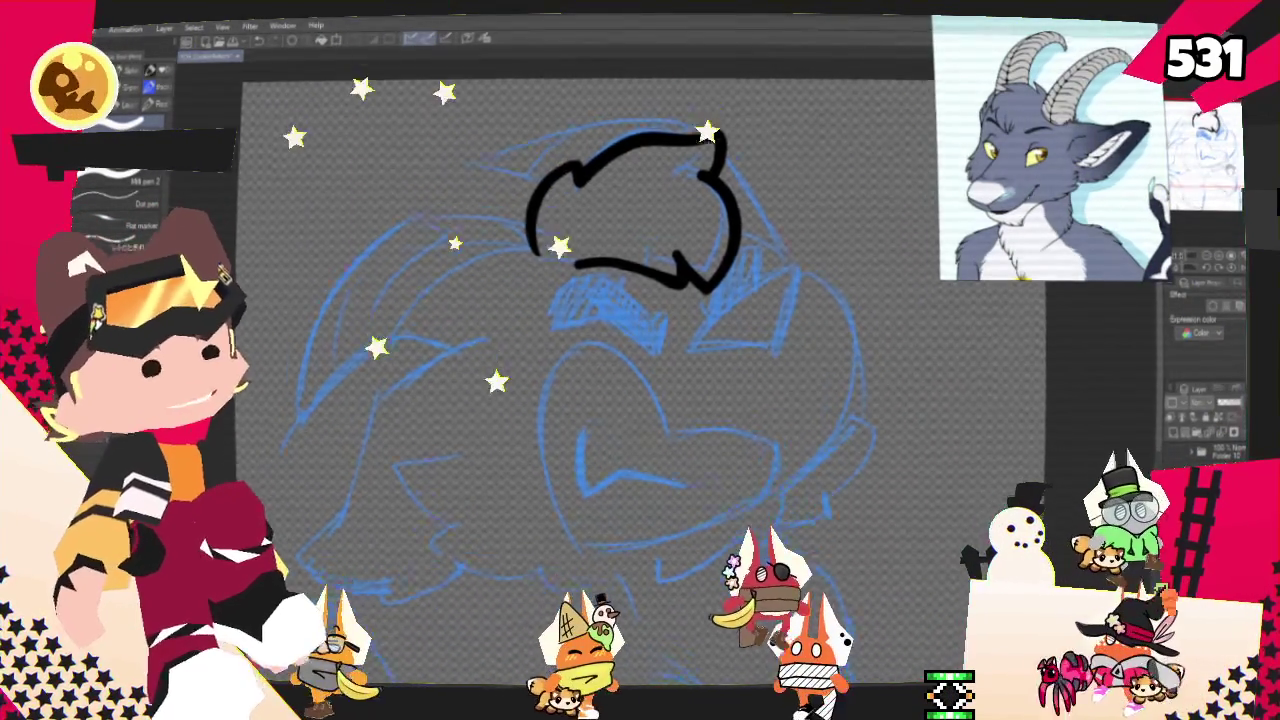
pyautogui.moveTo(630, 503); pyautogui.dragTo(608, 398)
# Ink the snout's left C-shaped curve, redrawing it until it sits right
pyautogui.moveTo(600, 250); pyautogui.dragTo(560, 430)
pyautogui.hotkey('ctrl', 'z')
pyautogui.moveTo(655, 315); pyautogui.dragTo(560, 440)
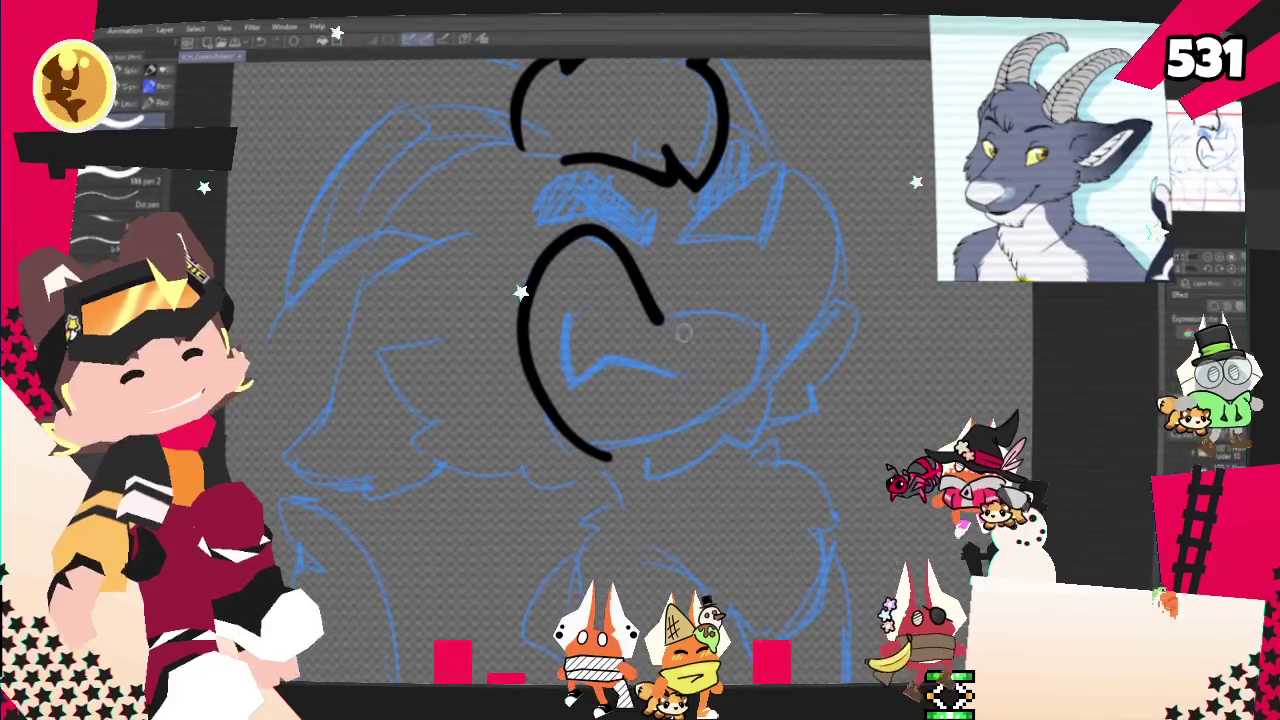
pyautogui.hotkey('ctrl', 'z')
pyautogui.moveTo(655, 318); pyautogui.dragTo(600, 475)
pyautogui.hotkey('ctrl', 'z')
pyautogui.moveTo(662, 325); pyautogui.dragTo(615, 447)
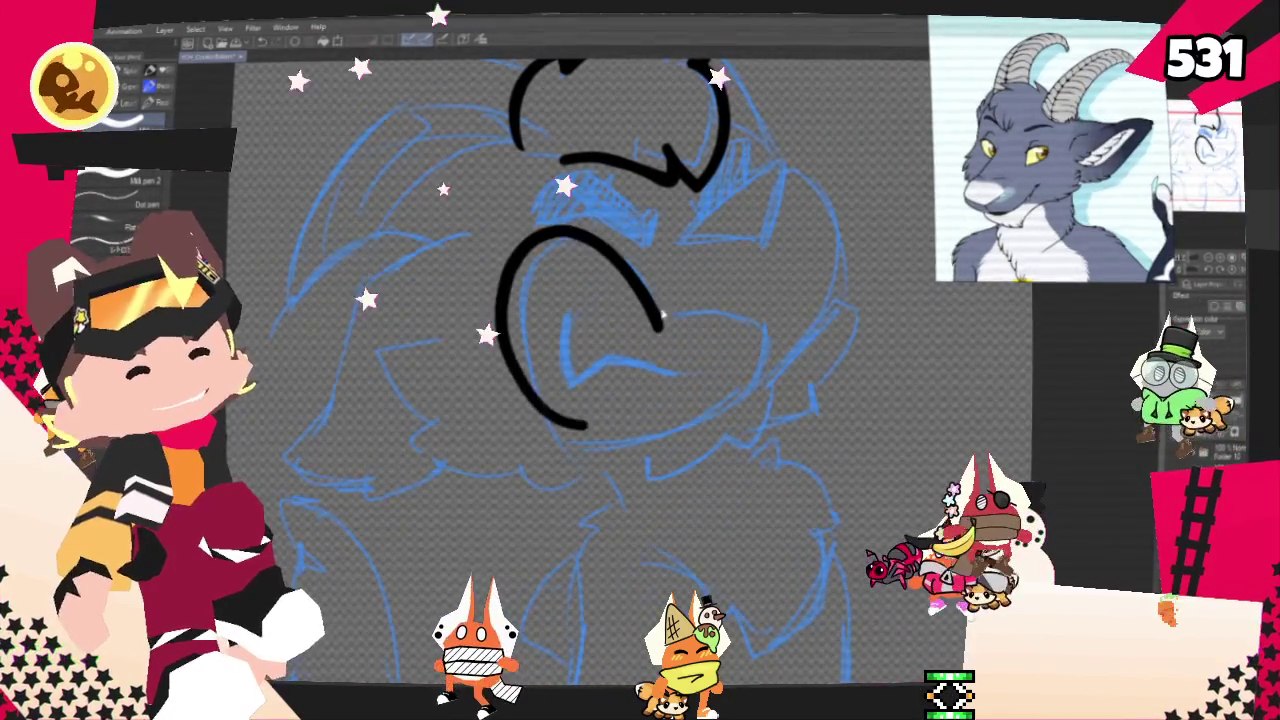
pyautogui.hotkey('ctrl', 'z')
pyautogui.moveTo(662, 322); pyautogui.dragTo(612, 448)
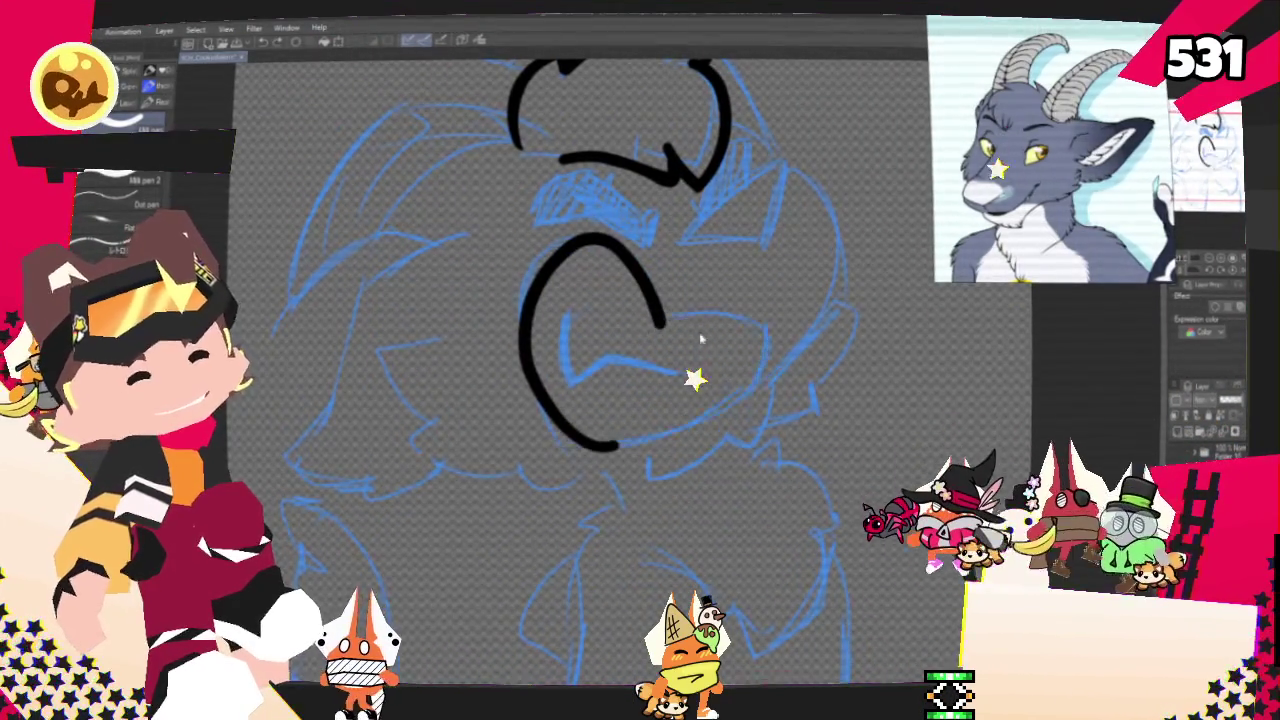
pyautogui.hotkey('ctrl', 'z')
pyautogui.moveTo(668, 325)
pyautogui.mouseDown()
pyautogui.moveTo(612, 450)
pyautogui.moveTo(585, 430)
pyautogui.mouseUp()
# Add the heart's right lobe and extend the outline's bottom-left end
pyautogui.hotkey('ctrl', 'z')
pyautogui.moveTo(660, 322); pyautogui.dragTo(578, 435)
pyautogui.hotkey('ctrl', 'z')
pyautogui.moveTo(660, 322); pyautogui.dragTo(590, 445)
pyautogui.hotkey('ctrl', 'z')
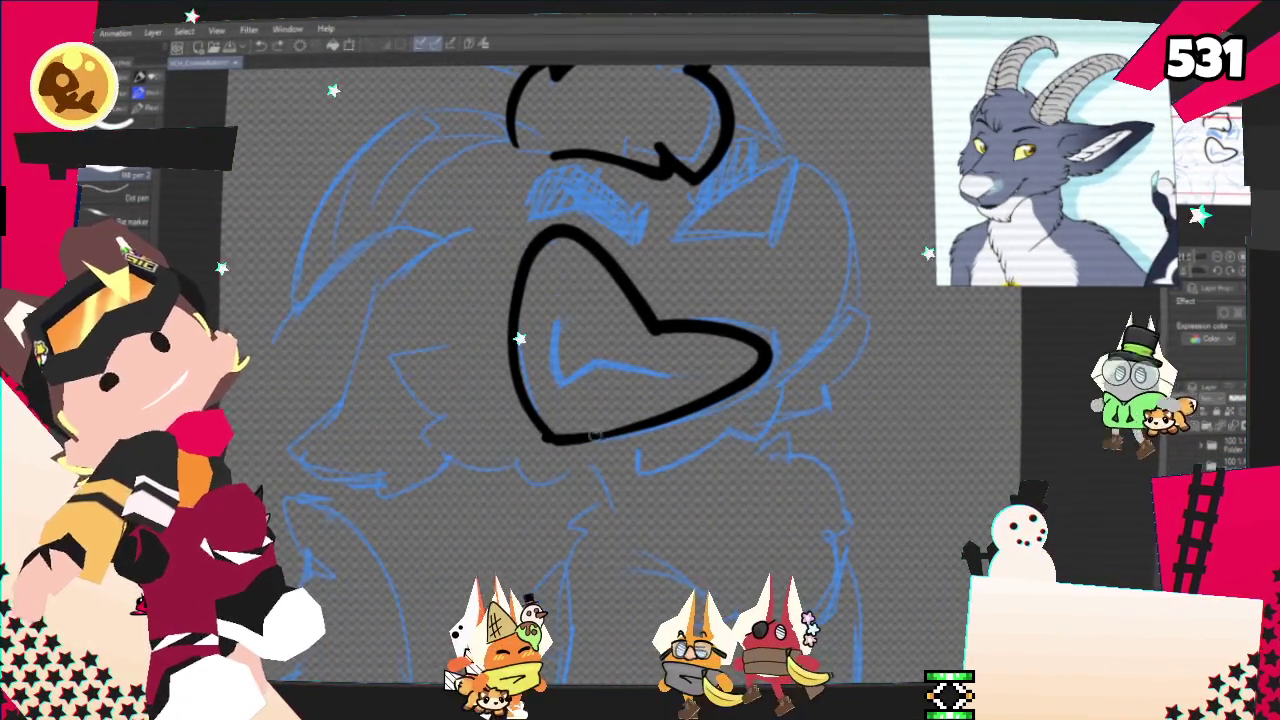
pyautogui.moveTo(548, 440)
pyautogui.mouseDown()
pyautogui.moveTo(526, 434)
pyautogui.moveTo(614, 432)
pyautogui.mouseUp()
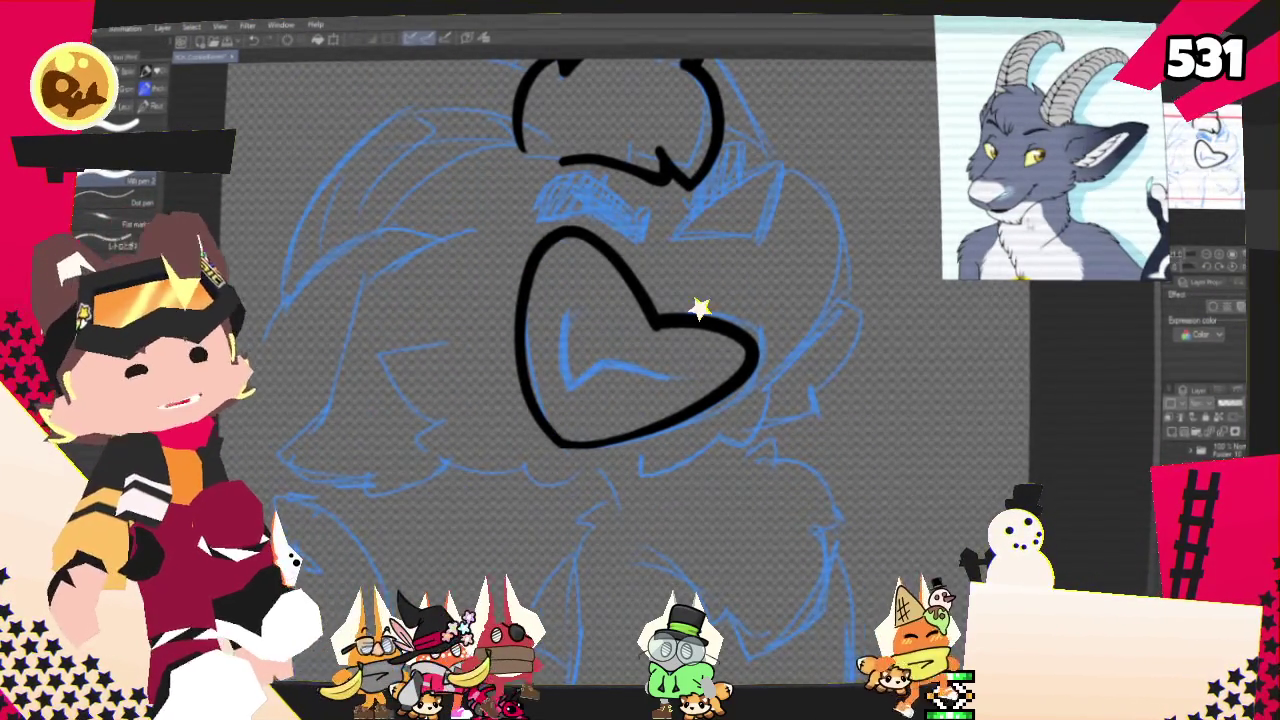
pyautogui.scroll(3, 640, 300)
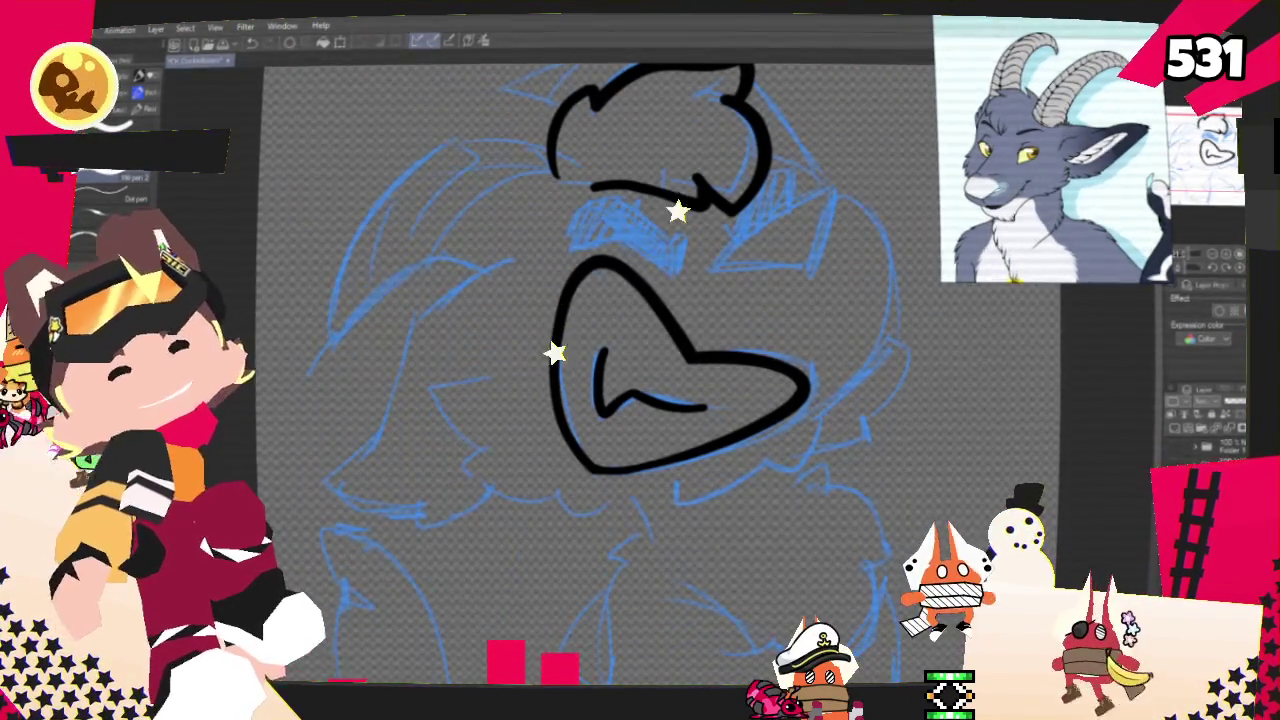
pyautogui.moveTo(640, 360); pyautogui.dragTo(570, 420)
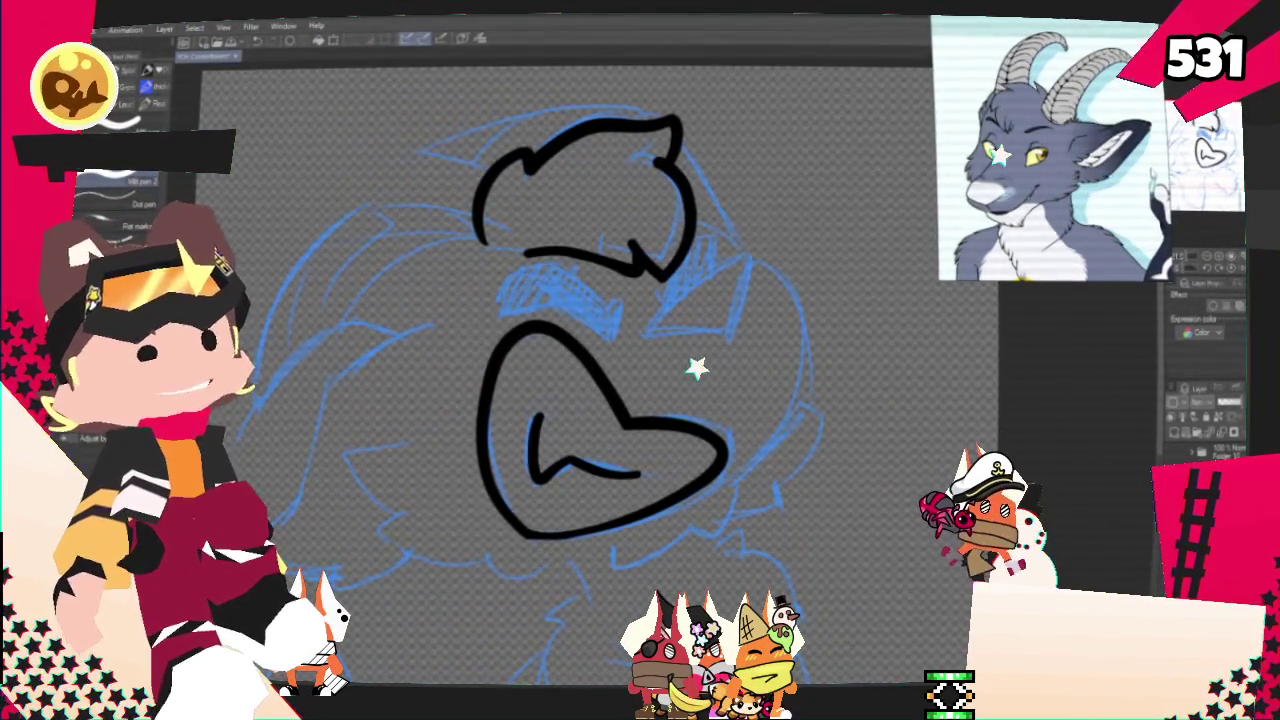
# Draw a thick black brow stroke angled above the snout's left side
pyautogui.moveTo(596, 251)
pyautogui.mouseDown()
pyautogui.moveTo(630, 300)
pyautogui.moveTo(656, 311)
pyautogui.mouseUp()
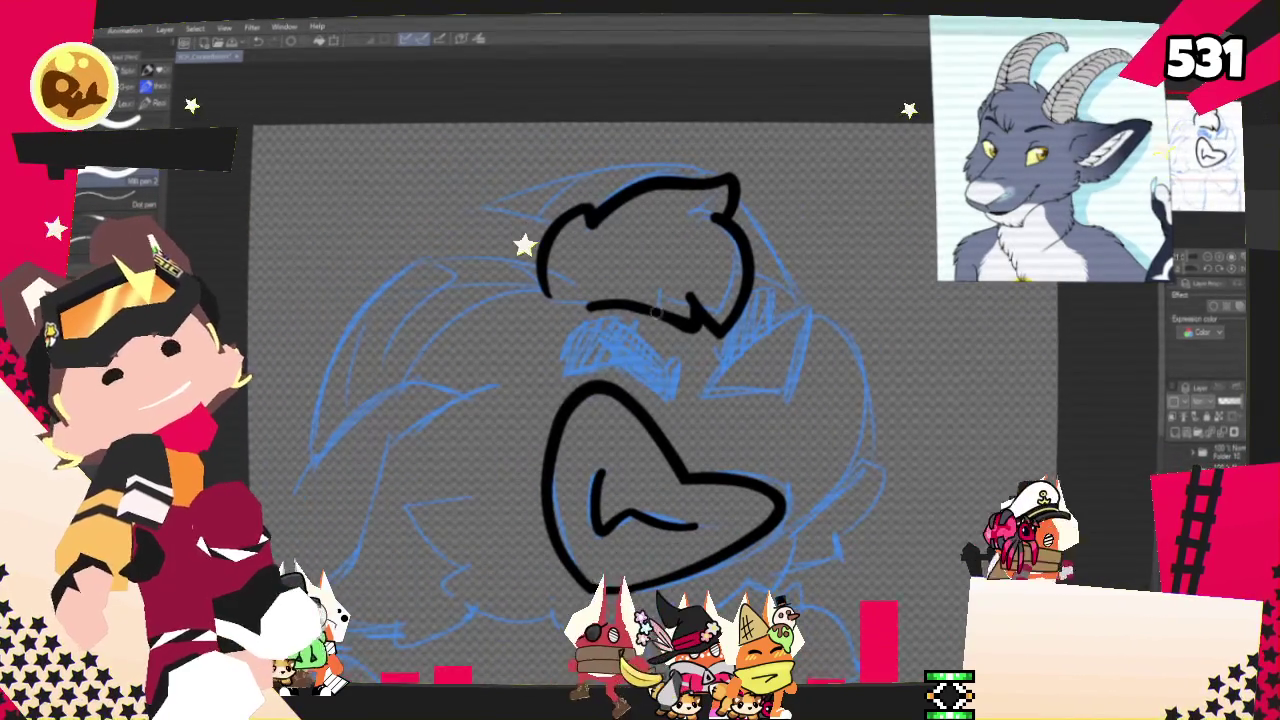
pyautogui.moveTo(568, 366)
pyautogui.mouseDown()
pyautogui.moveTo(630, 358)
pyautogui.moveTo(677, 401)
pyautogui.mouseUp()
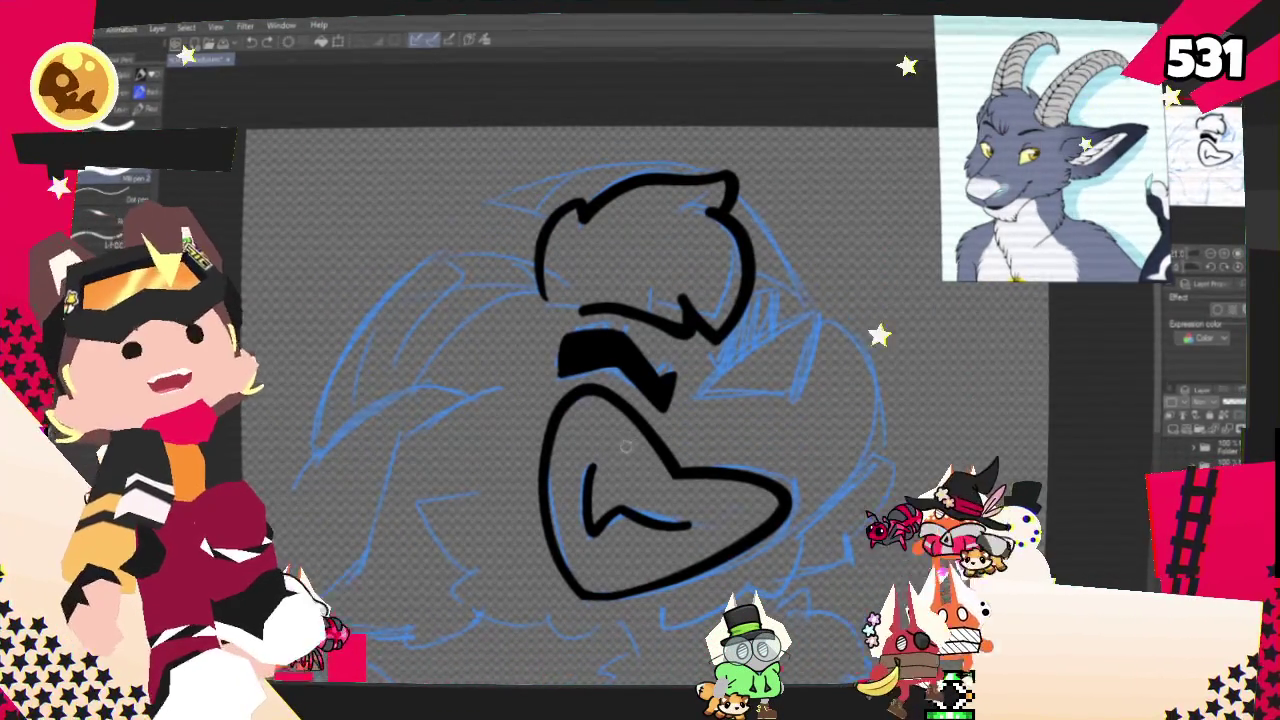
# Ink the right brow as a < shape: a horizontal top stroke closed by a diagonal
pyautogui.moveTo(660, 390)
pyautogui.mouseDown()
pyautogui.moveTo(610, 402)
pyautogui.moveTo(638, 330)
pyautogui.mouseUp()
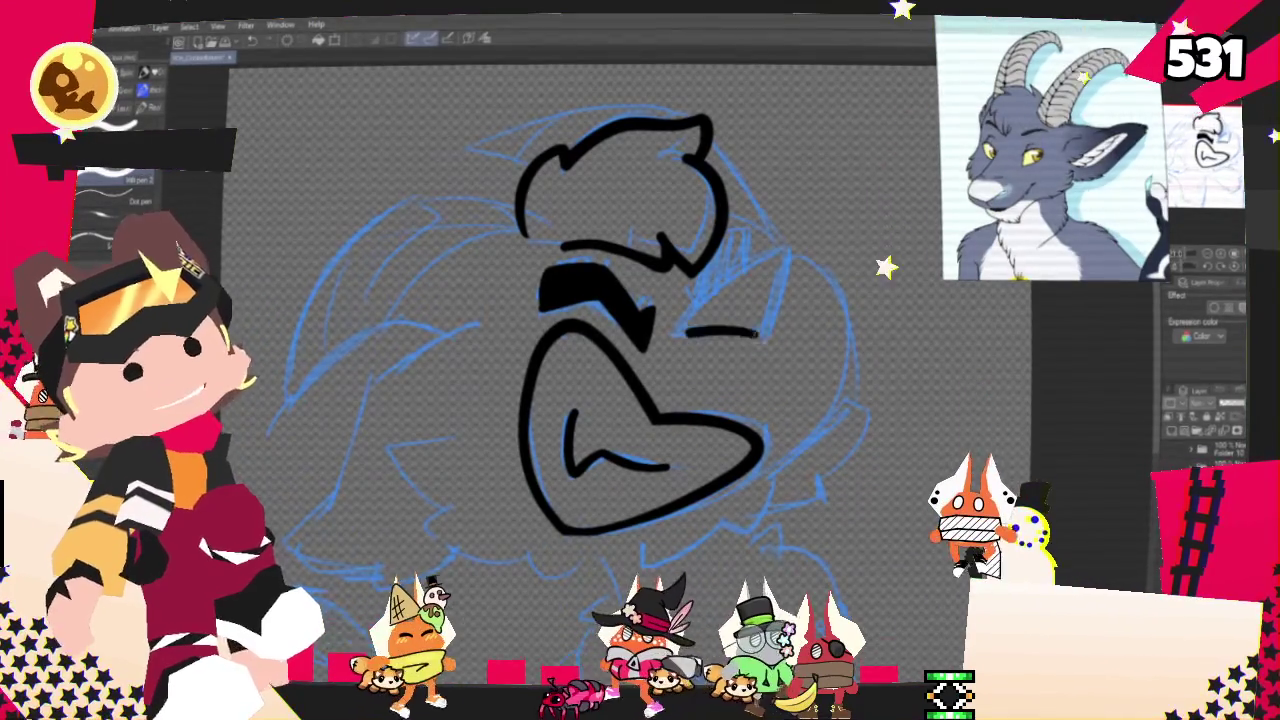
pyautogui.moveTo(686, 331); pyautogui.dragTo(792, 338)
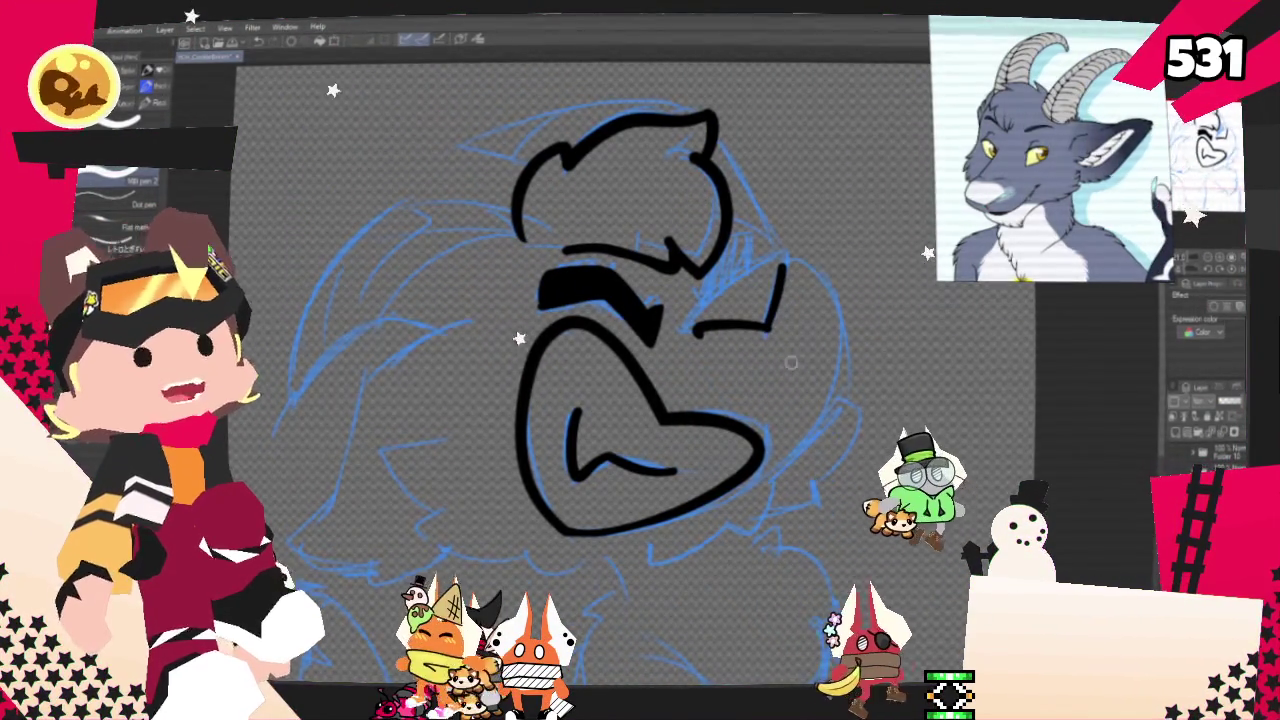
pyautogui.moveTo(838, 281); pyautogui.dragTo(842, 320)
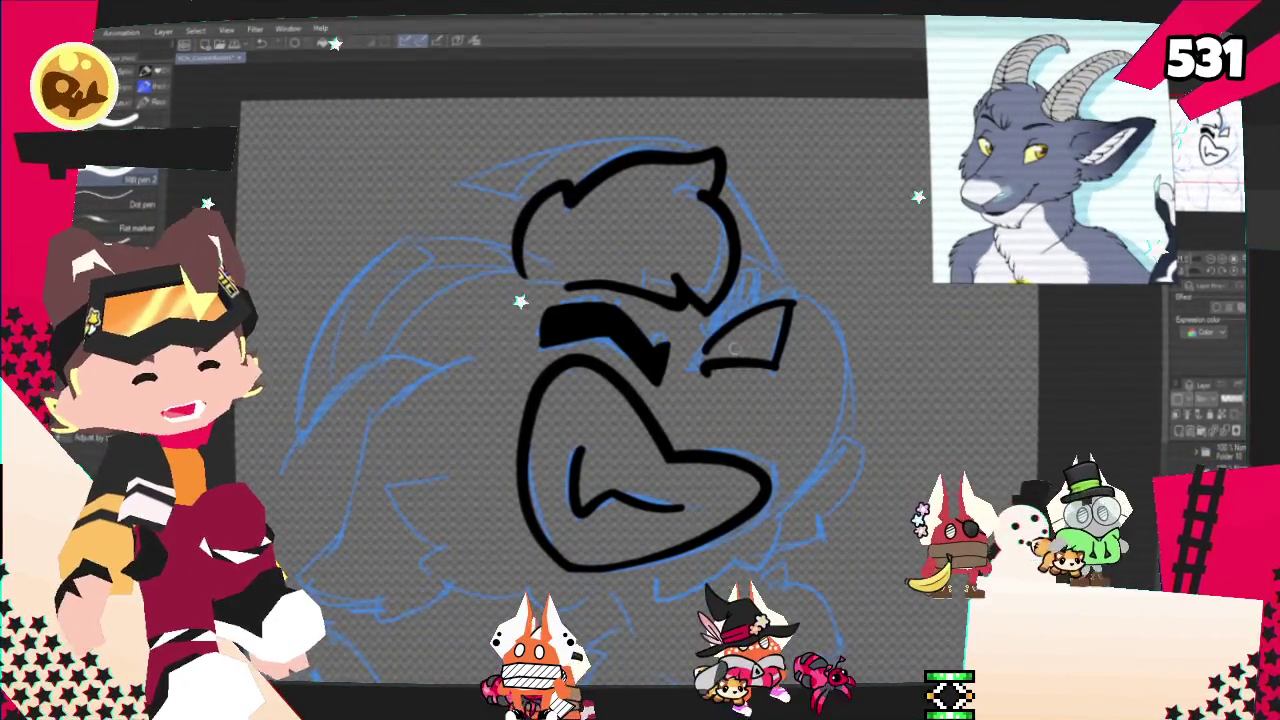
pyautogui.moveTo(708, 352); pyautogui.dragTo(786, 305)
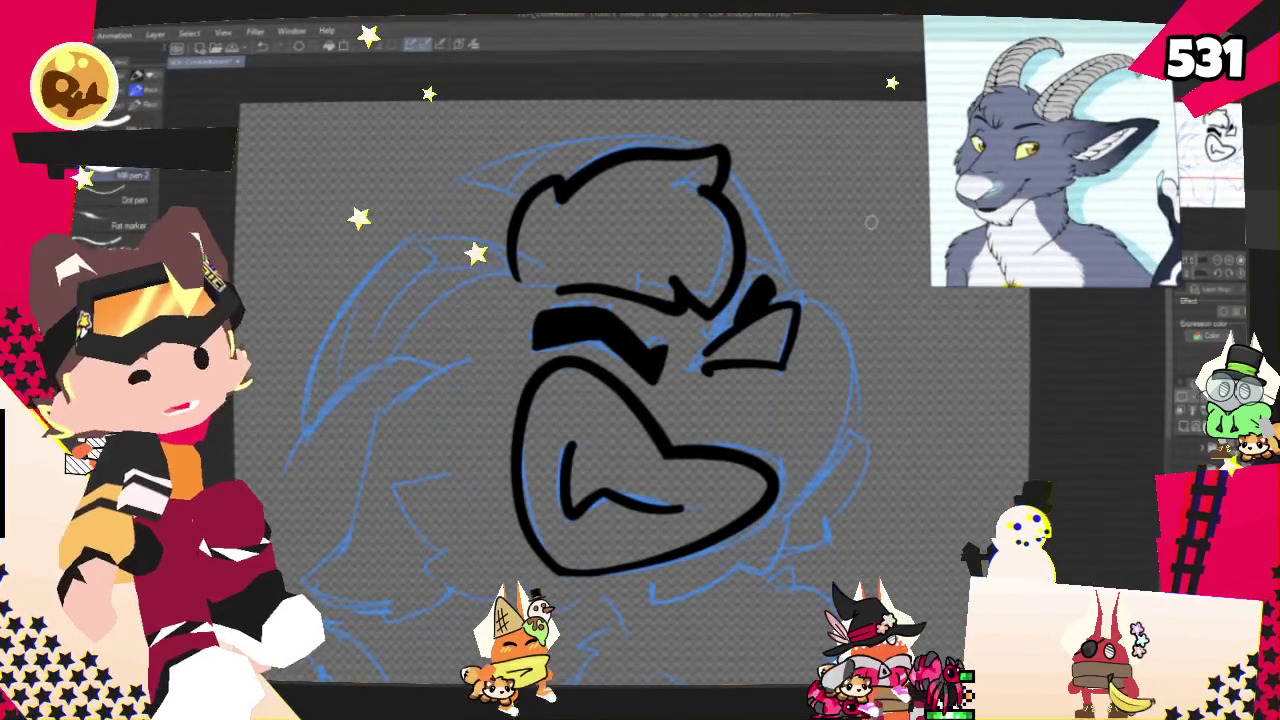
# Try extending the right eye outline outward, then undo it
pyautogui.moveTo(870, 222); pyautogui.dragTo(840, 182)
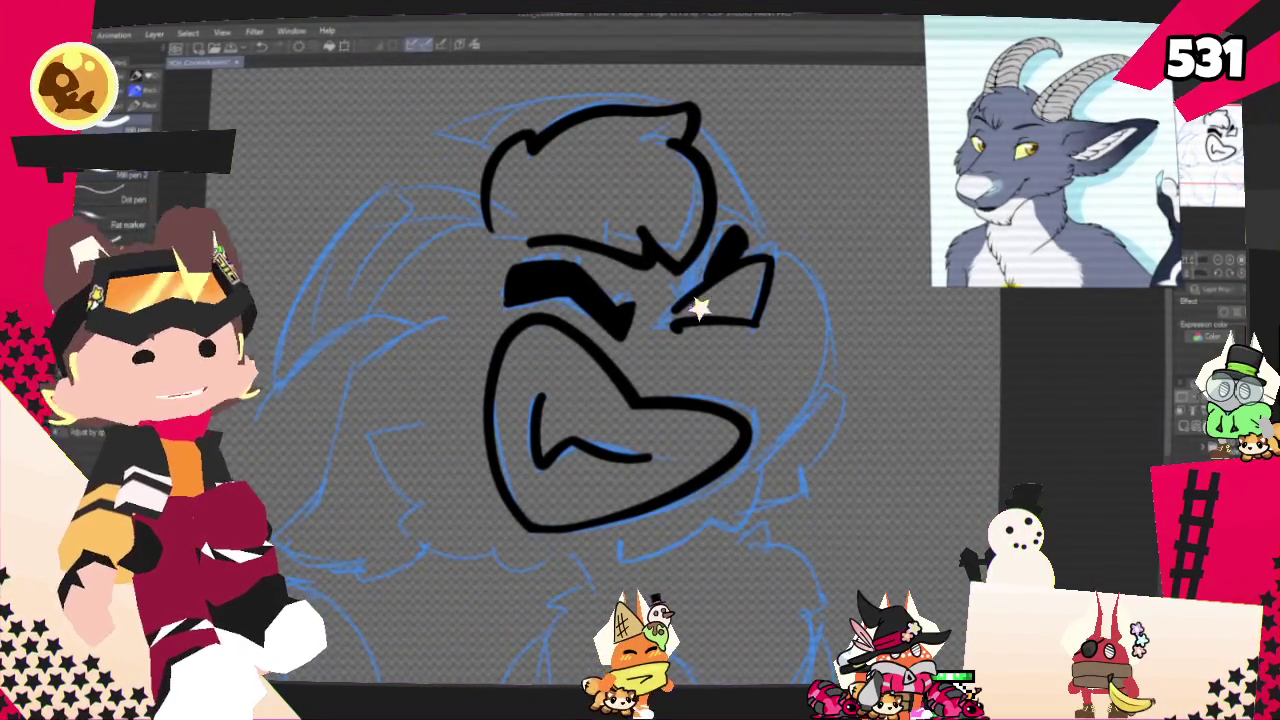
pyautogui.moveTo(828, 323); pyautogui.dragTo(773, 298)
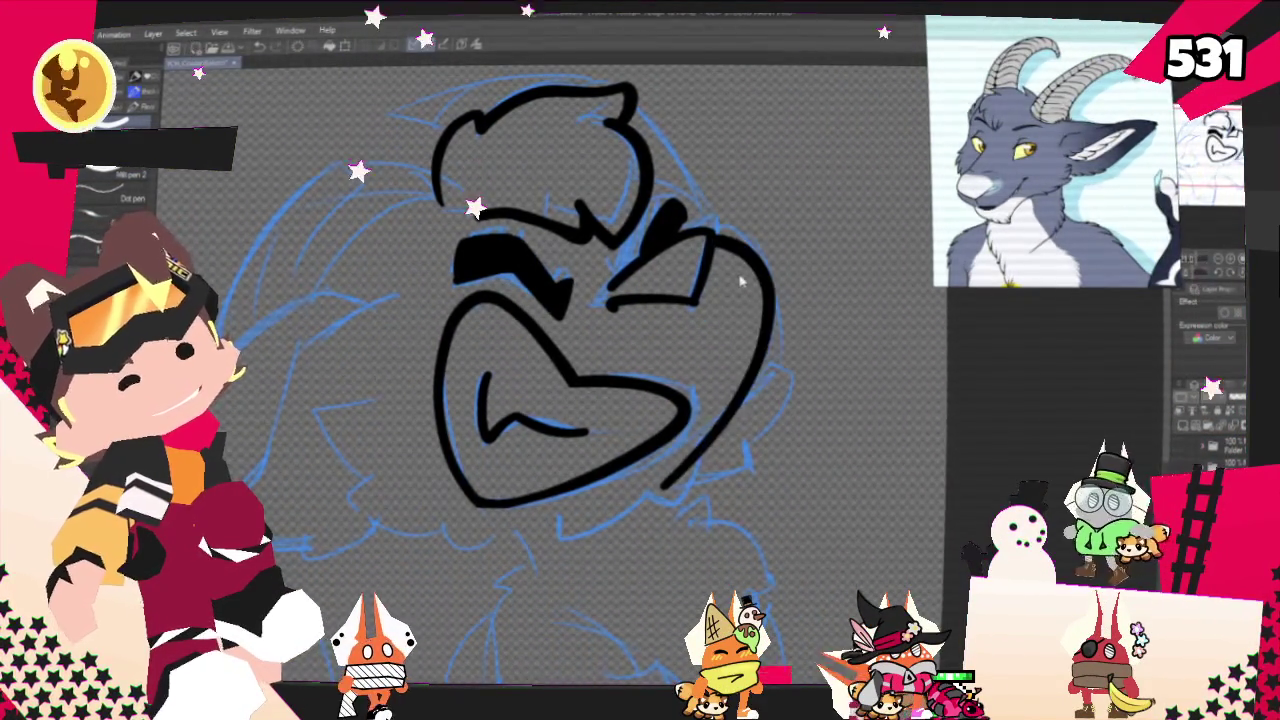
pyautogui.moveTo(706, 233); pyautogui.dragTo(755, 280)
pyautogui.hotkey('ctrl', 'z')
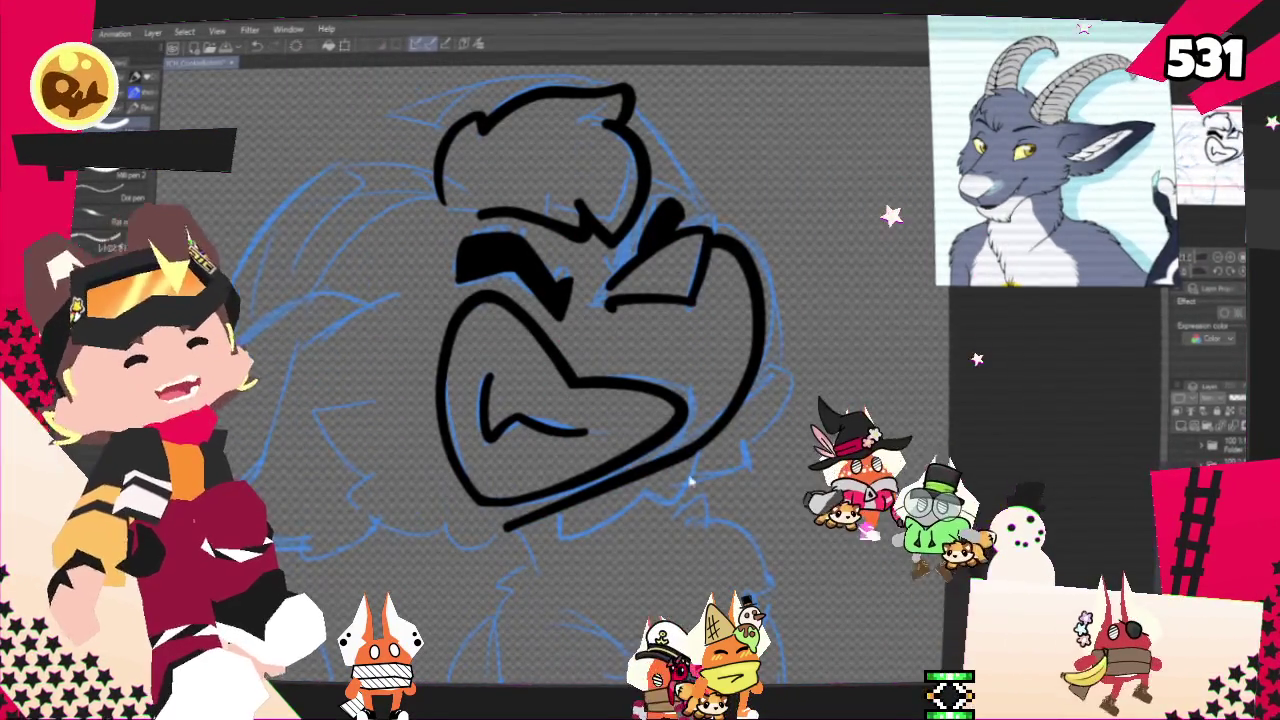
# Draw the chin line below the snout, retrying the stroke several times
pyautogui.moveTo(664, 465); pyautogui.dragTo(759, 385)
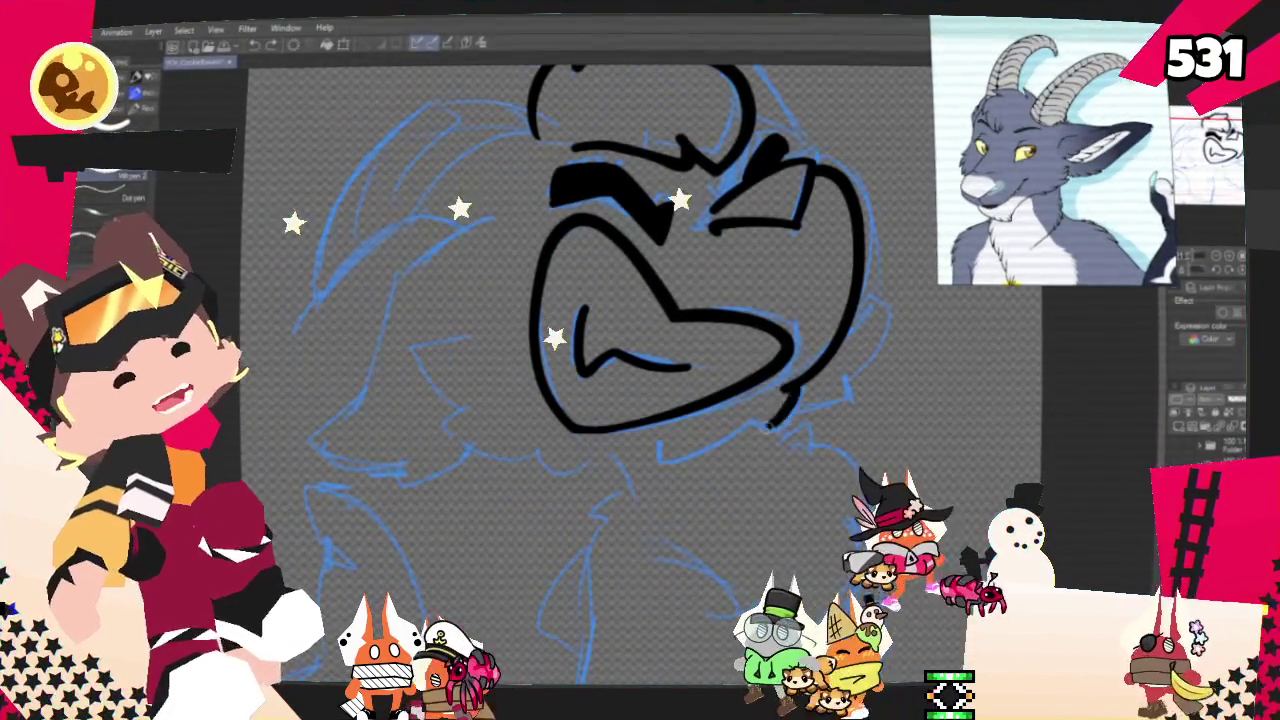
pyautogui.moveTo(785, 394)
pyautogui.mouseDown()
pyautogui.moveTo(752, 425)
pyautogui.moveTo(656, 455)
pyautogui.mouseUp()
pyautogui.hotkey('ctrl', 'z')
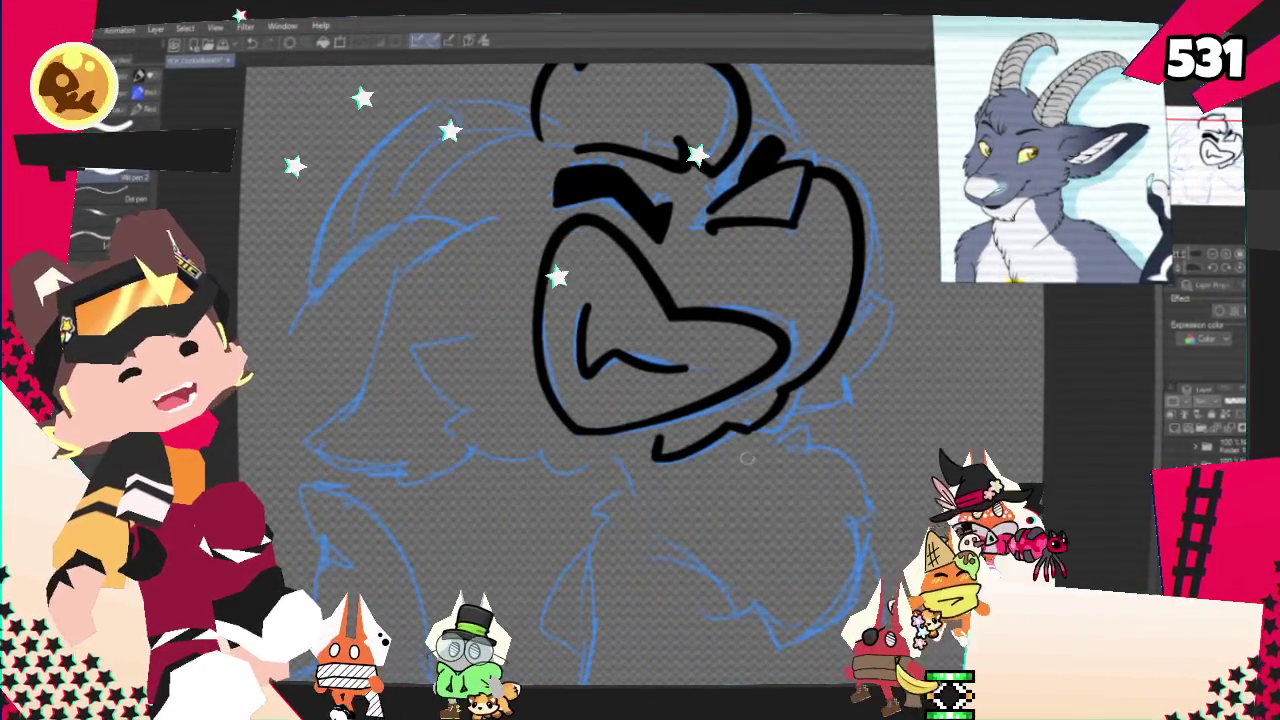
pyautogui.moveTo(755, 418); pyautogui.dragTo(680, 447)
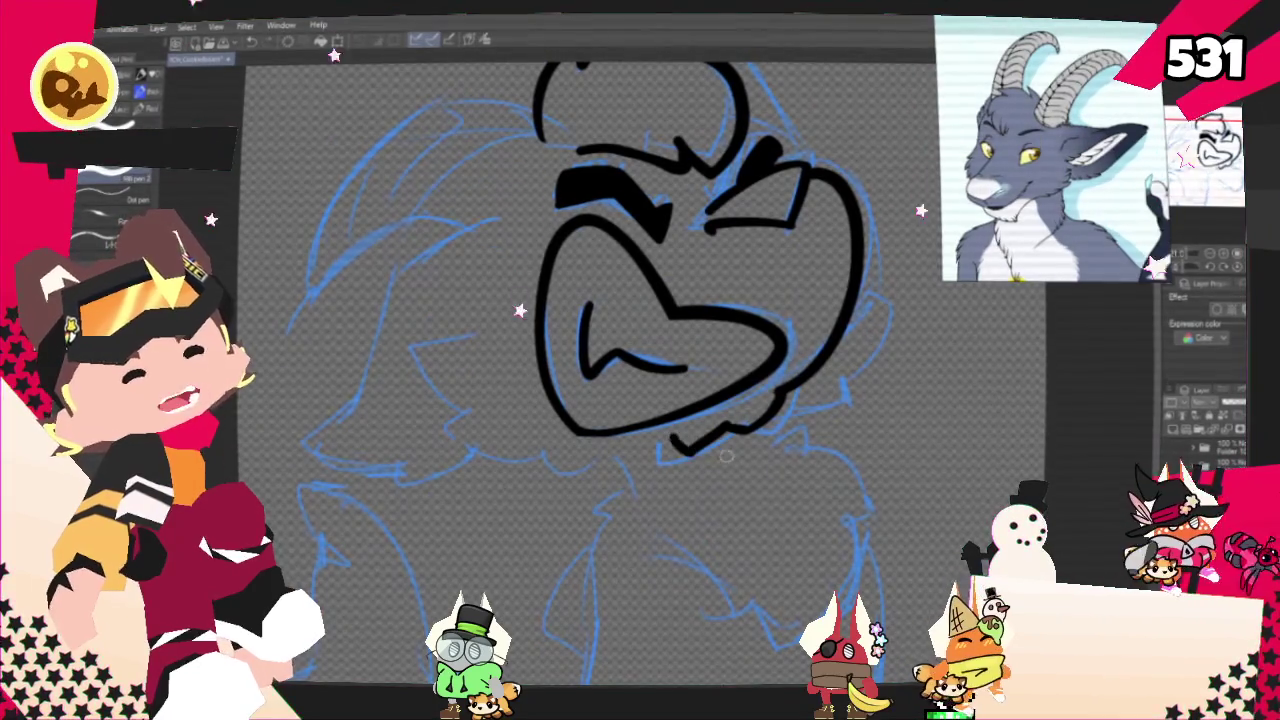
pyautogui.hotkey('ctrl', 'z')
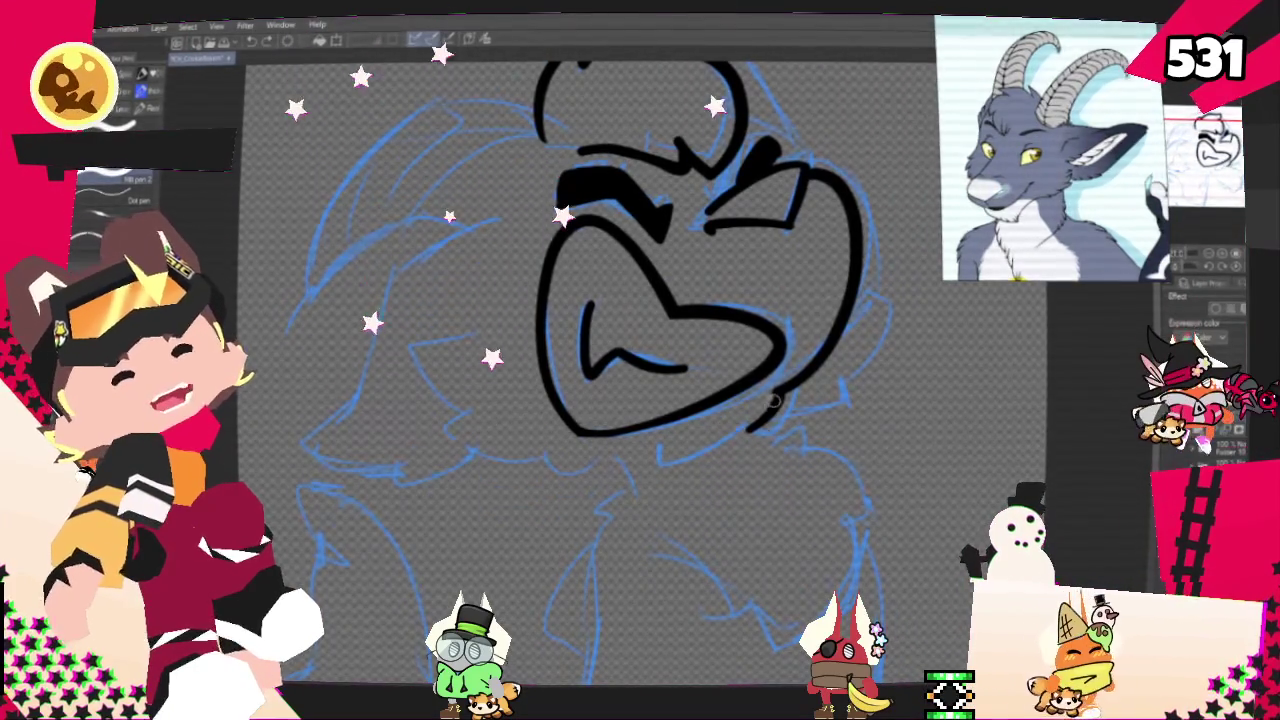
pyautogui.moveTo(775, 392); pyautogui.dragTo(717, 449)
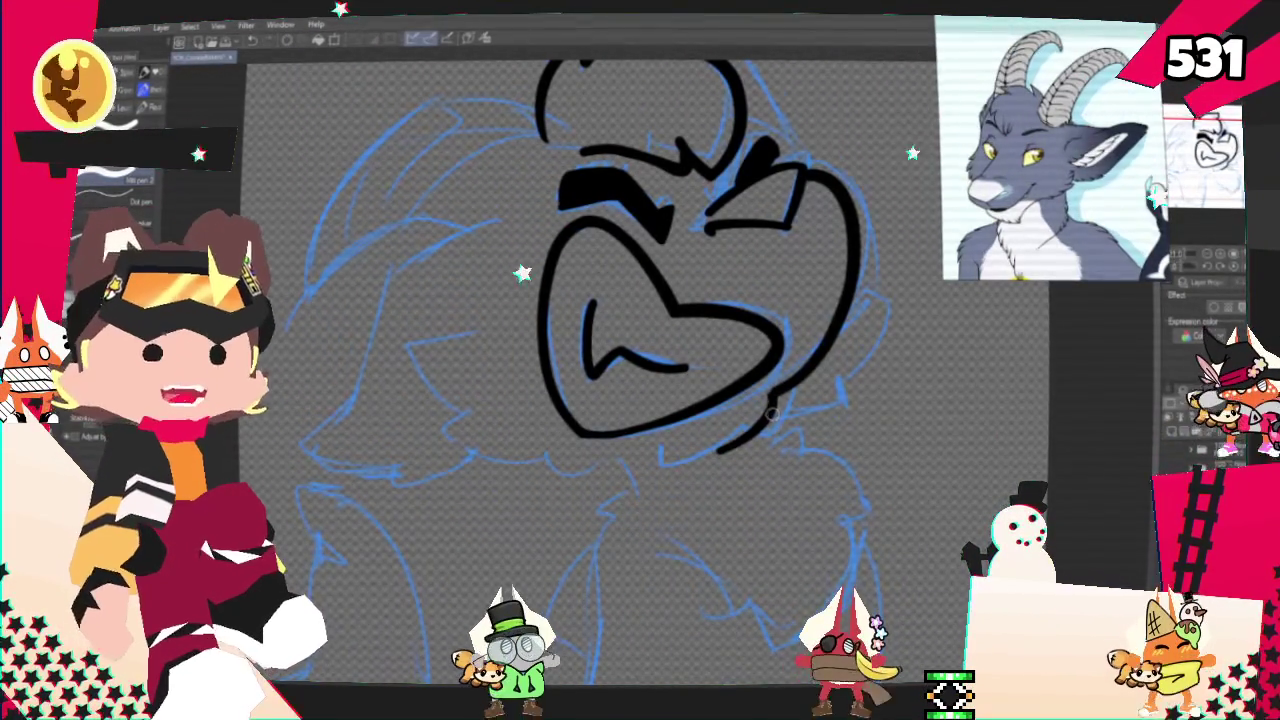
pyautogui.hotkey('ctrl', 'z')
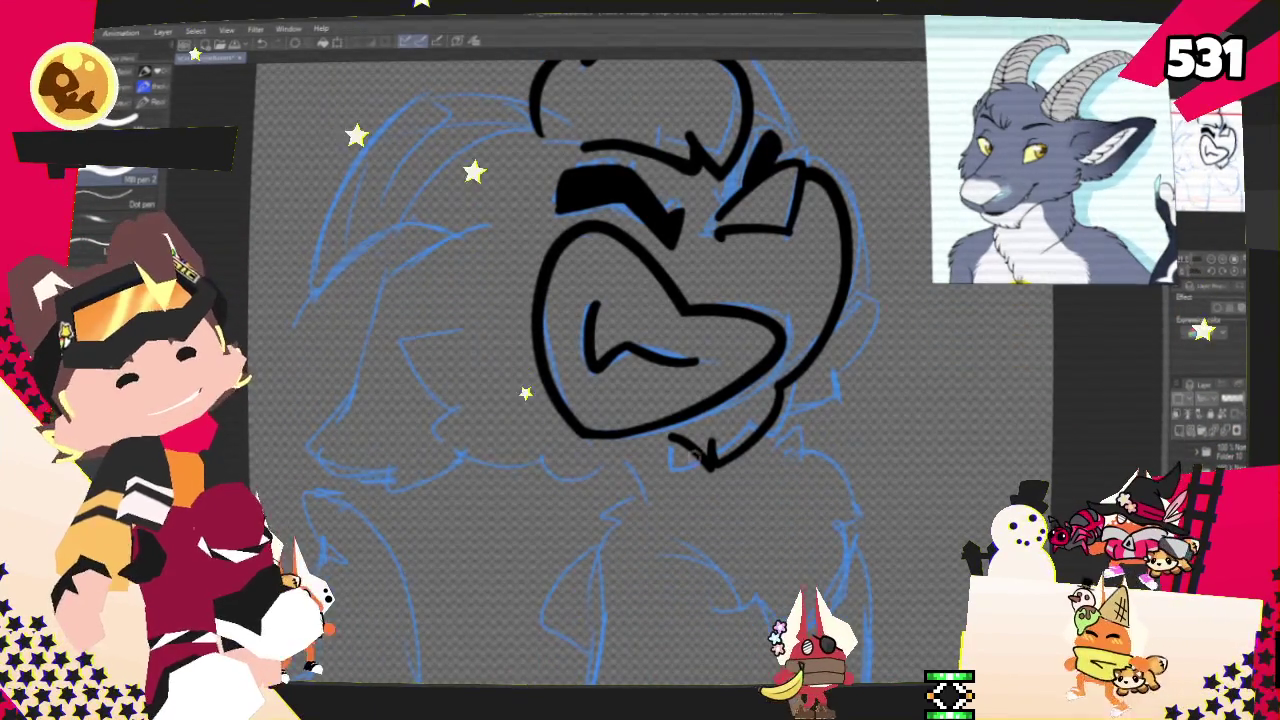
# Ink a short jagged fur stroke on the left cheek beside the snout
pyautogui.moveTo(737, 505)
pyautogui.mouseDown()
pyautogui.moveTo(767, 470)
pyautogui.moveTo(862, 440)
pyautogui.moveTo(865, 450)
pyautogui.mouseUp()
pyautogui.moveTo(622, 268); pyautogui.dragTo(608, 345)
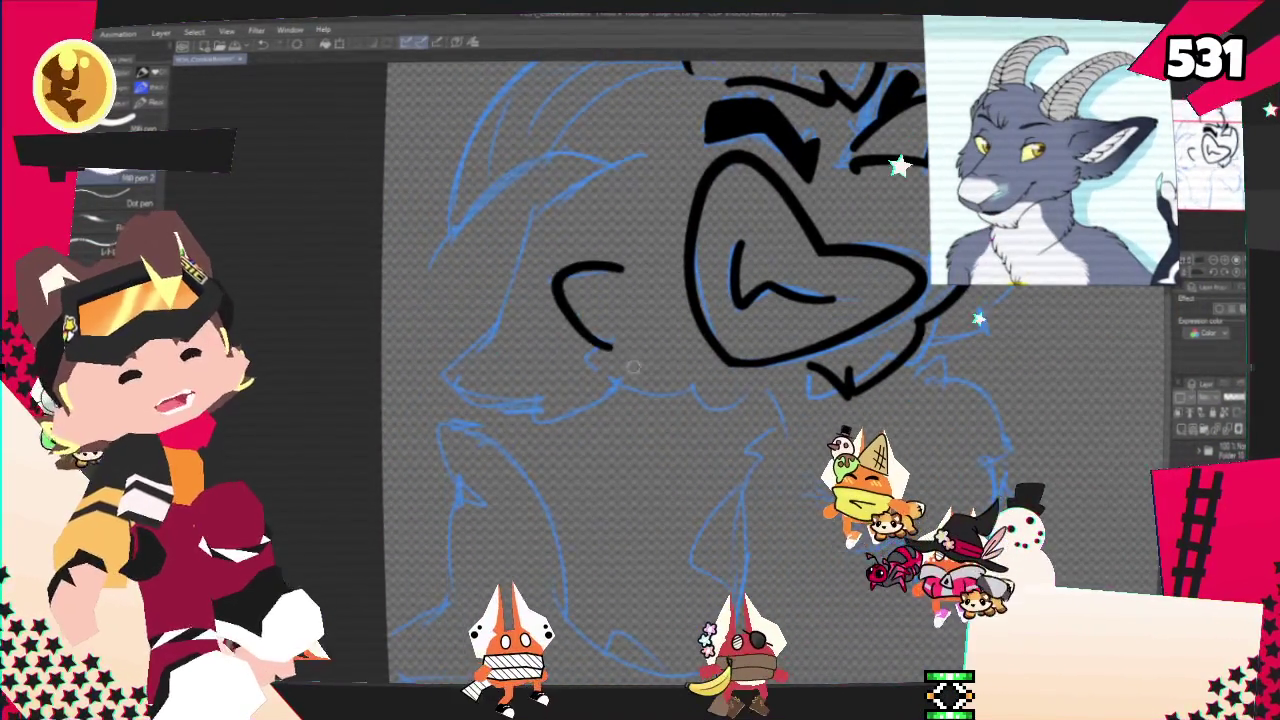
pyautogui.hotkey('ctrl', 'z')
pyautogui.moveTo(590, 250)
pyautogui.mouseDown()
pyautogui.moveTo(622, 260)
pyautogui.moveTo(557, 278)
pyautogui.moveTo(641, 392)
pyautogui.mouseUp()
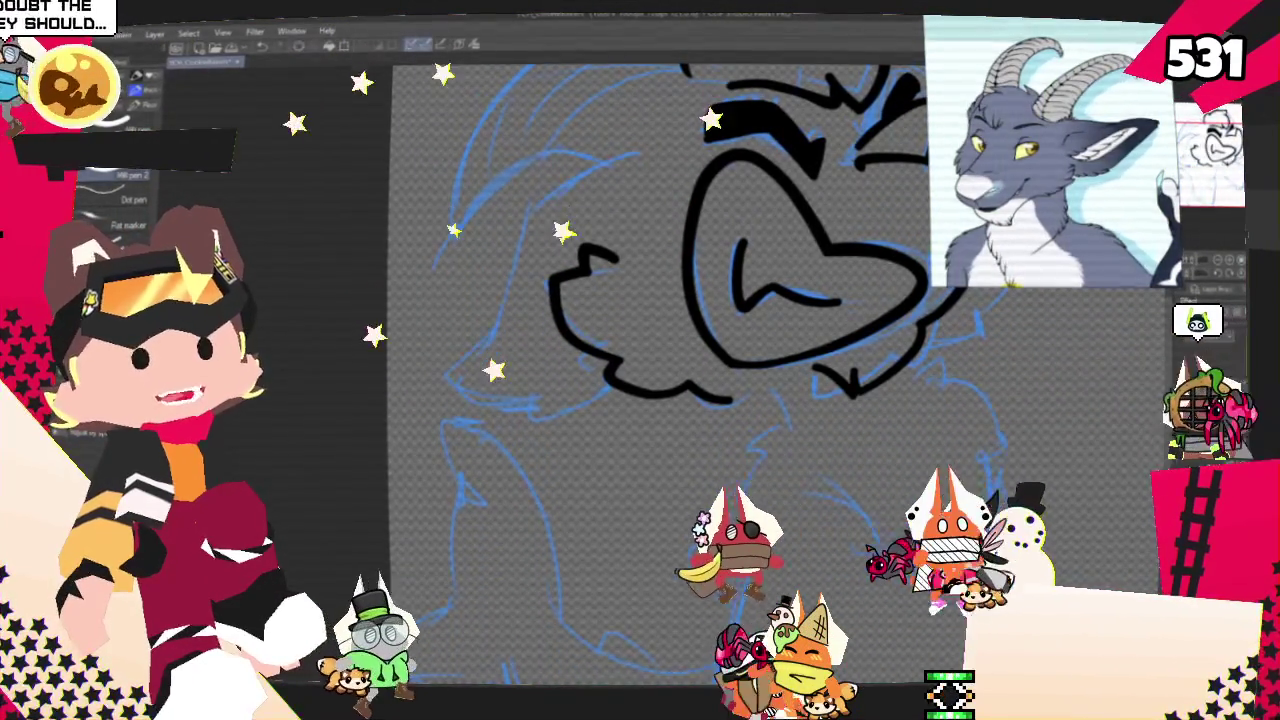
pyautogui.scroll(-5, 640, 360)
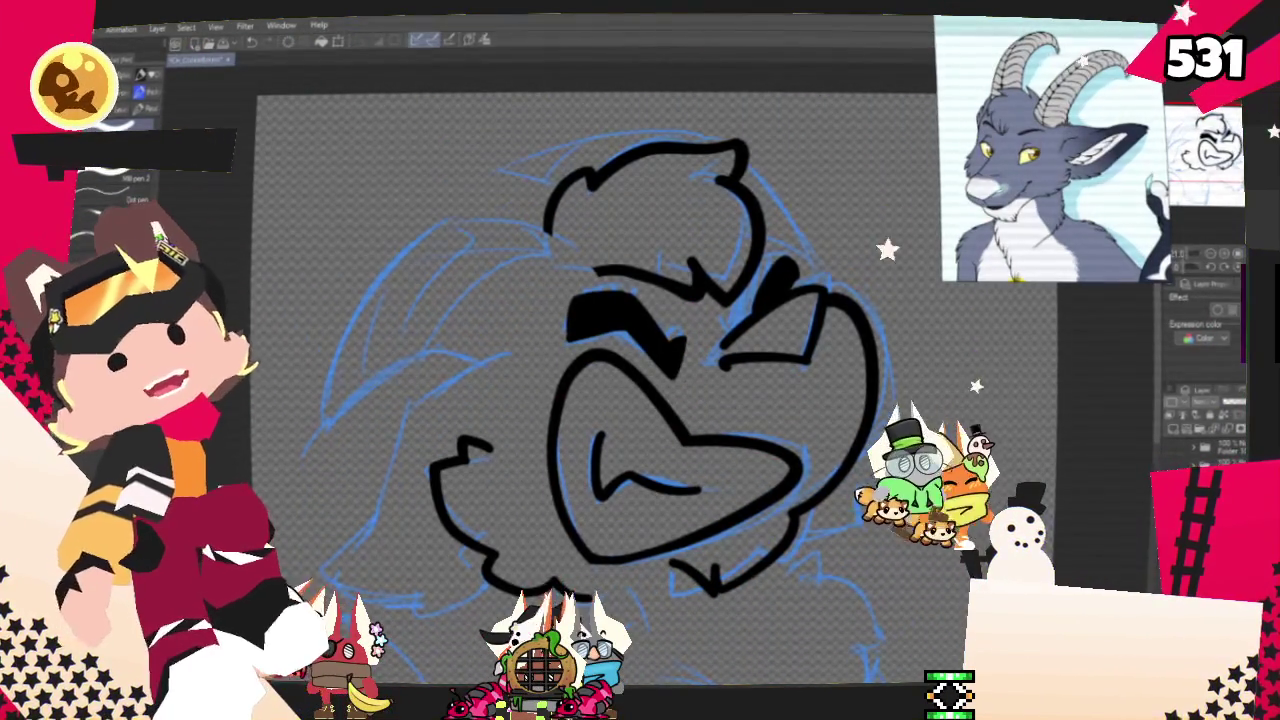
# Ink the head's left outline in bold black, retrying until it ends in an up-right stroke
pyautogui.scroll(2, 640, 380)
pyautogui.moveTo(605, 230)
pyautogui.mouseDown()
pyautogui.moveTo(445, 258)
pyautogui.moveTo(440, 320)
pyautogui.moveTo(393, 435)
pyautogui.mouseUp()
pyautogui.hotkey('ctrl', 'z')
pyautogui.hotkey('ctrl', 'y')
pyautogui.hotkey('ctrl', 'z')
pyautogui.hotkey('ctrl', 'y')
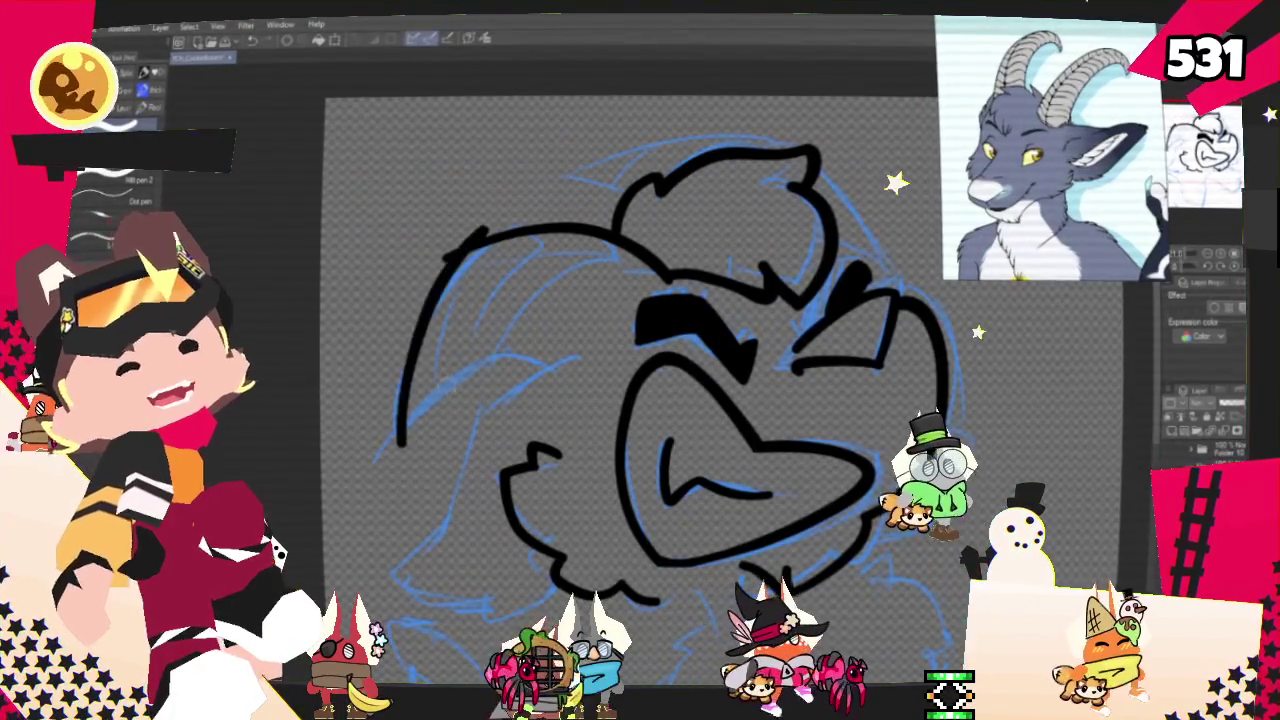
pyautogui.hotkey('ctrl', 'z')
pyautogui.moveTo(475, 245); pyautogui.dragTo(482, 374)
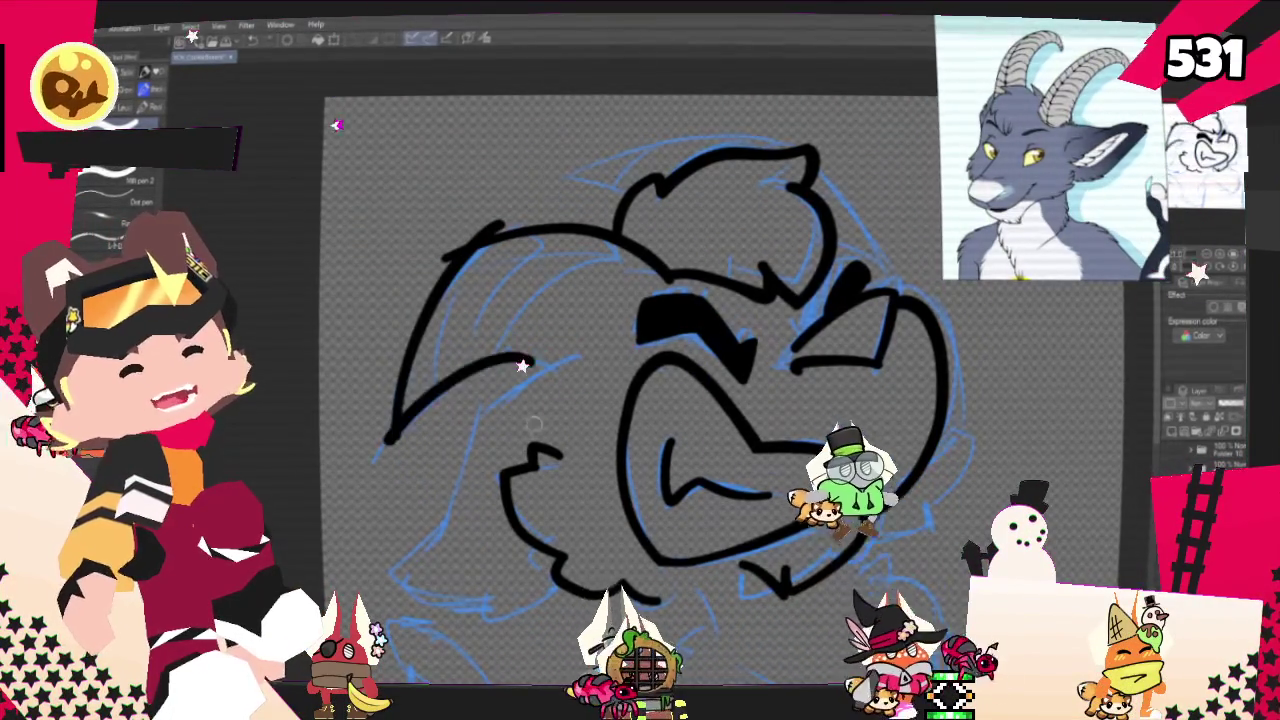
pyautogui.hotkey('ctrl', 'z')
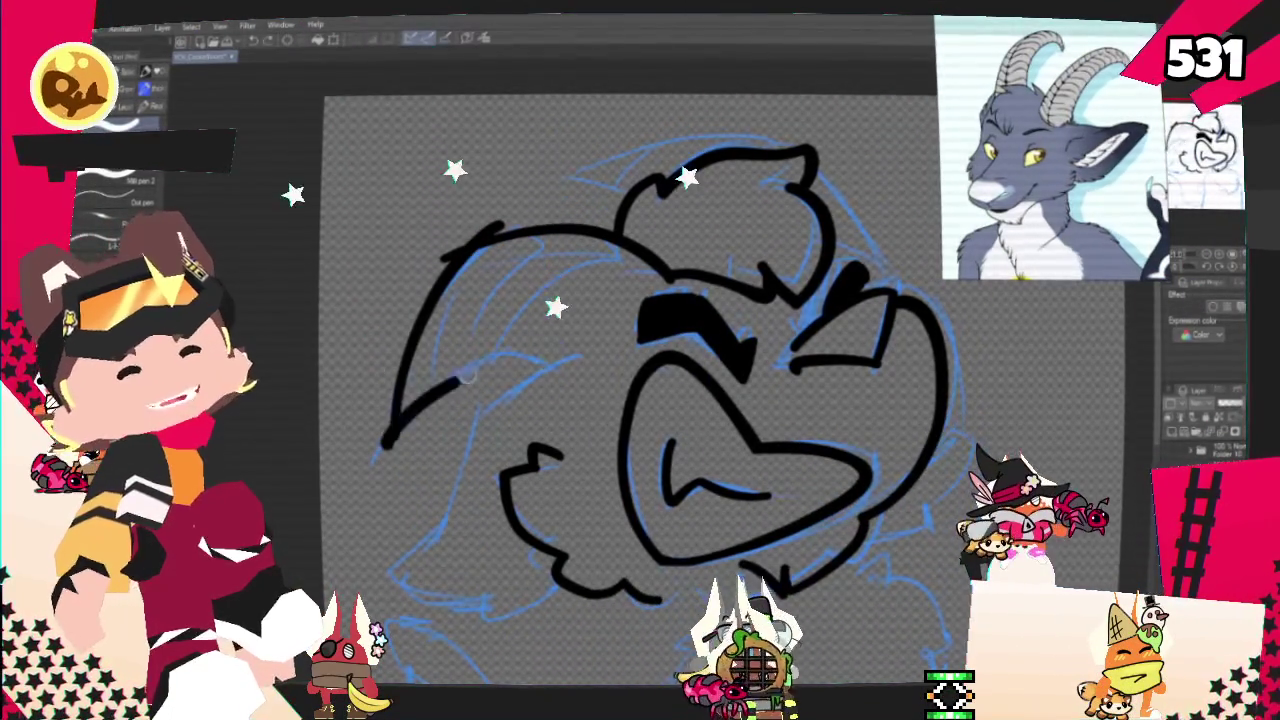
pyautogui.moveTo(385, 440); pyautogui.dragTo(553, 375)
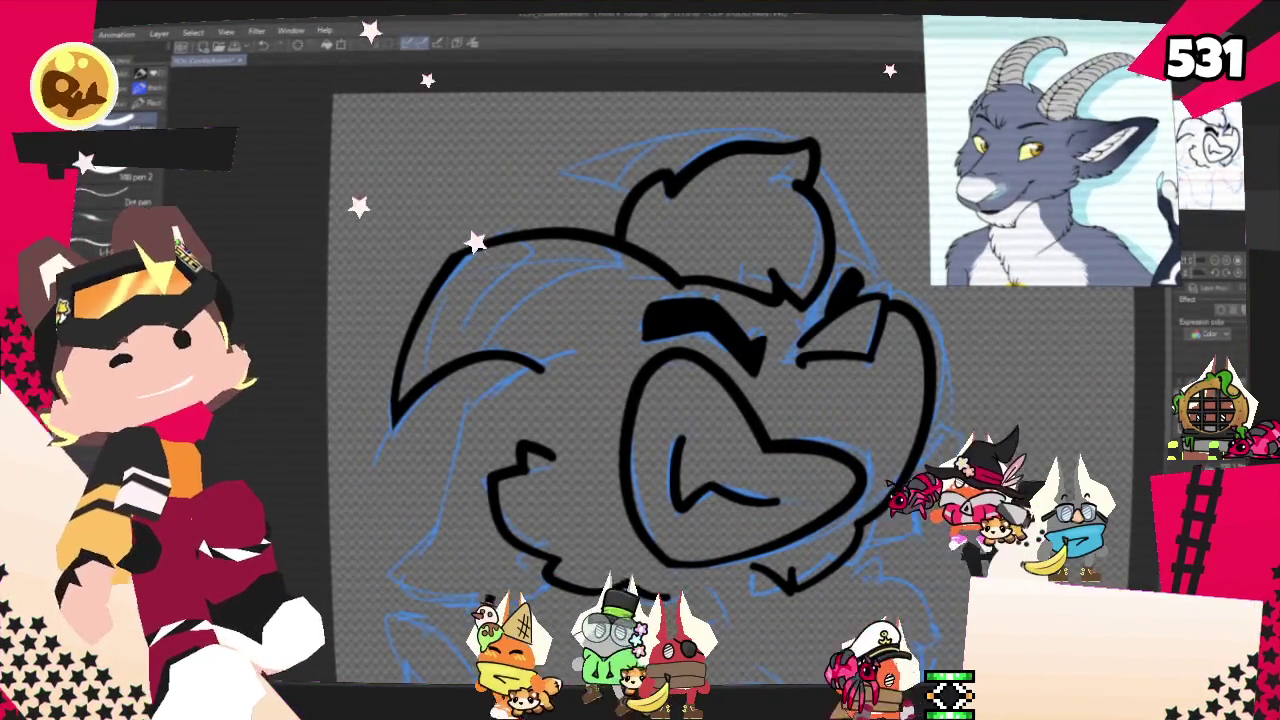
# Rotate the view slightly, then ink the head's right outline and the arc across its top
pyautogui.moveTo(649, 414); pyautogui.dragTo(590, 485)
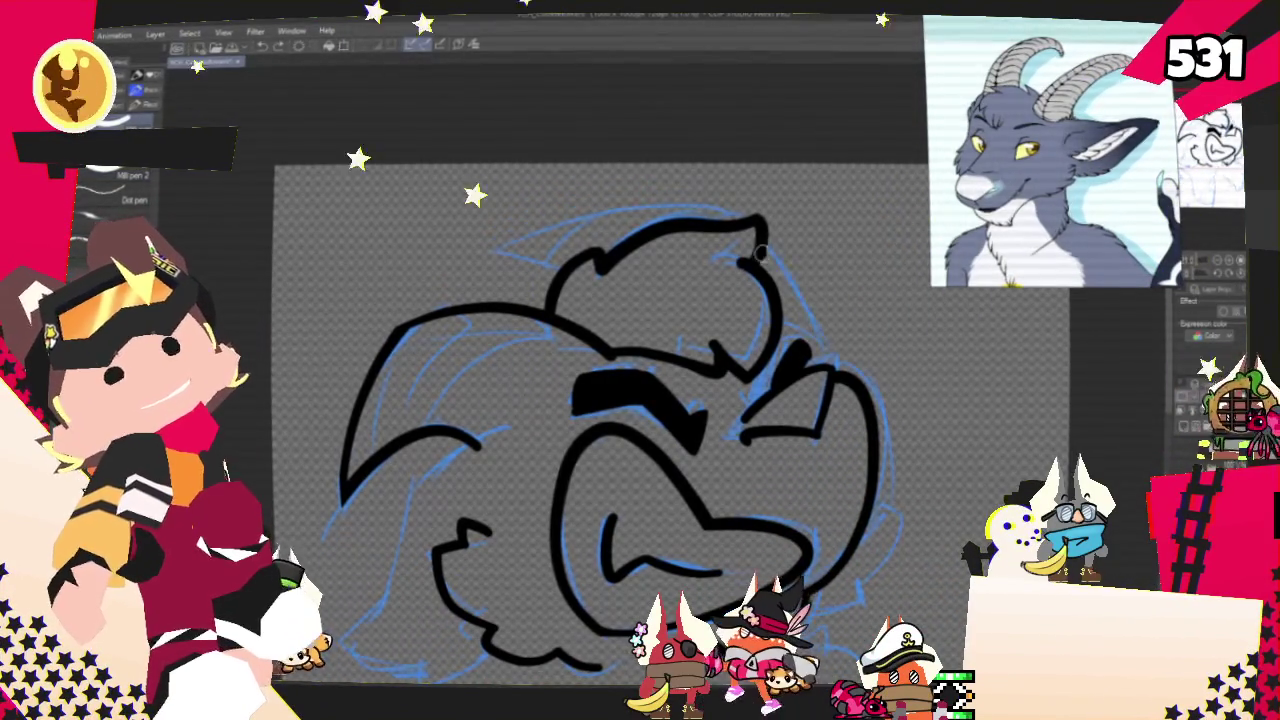
pyautogui.moveTo(765, 255); pyautogui.dragTo(820, 345)
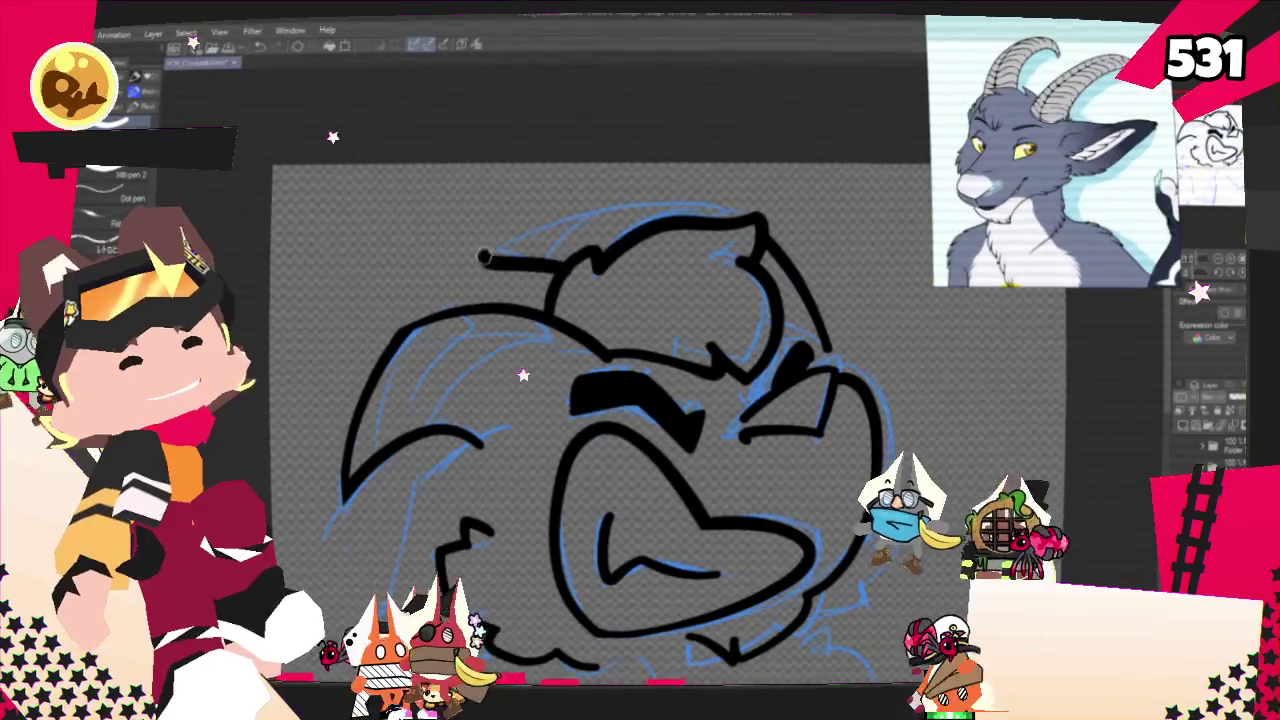
pyautogui.moveTo(735, 203); pyautogui.dragTo(505, 249)
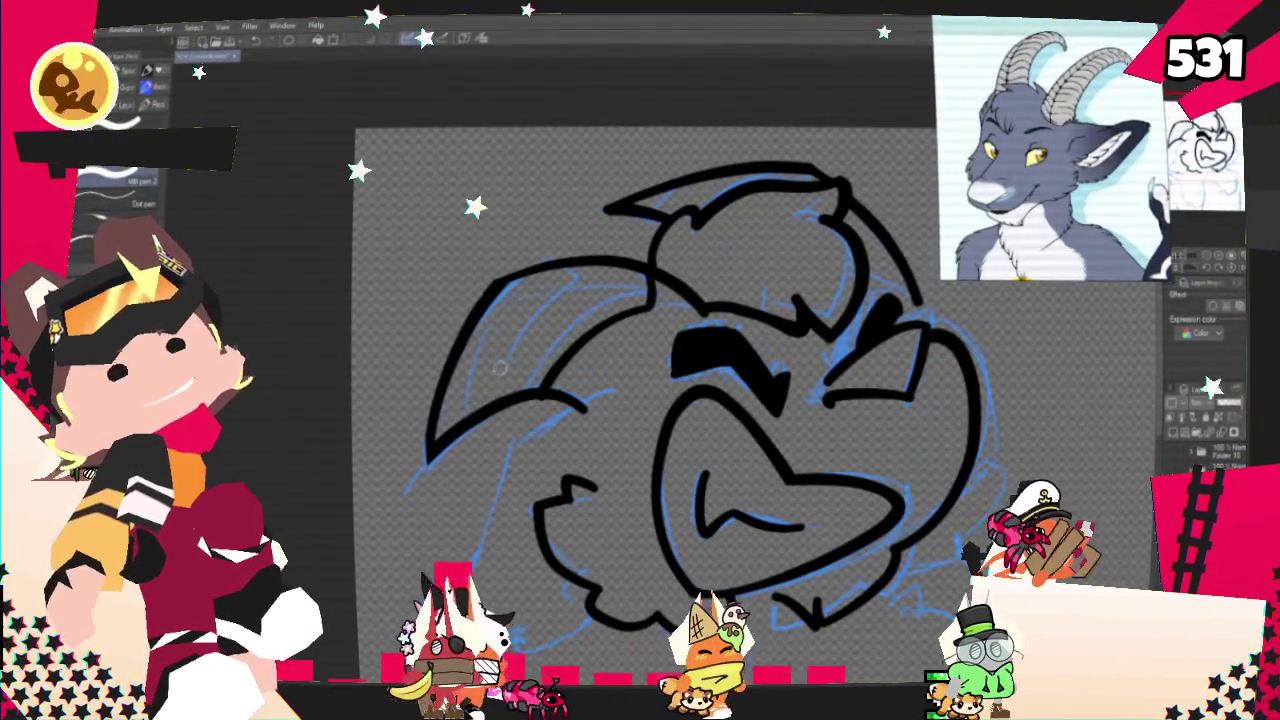
# Ink two bold black inner lines inside the left ear, redrawing each until it looks right
pyautogui.moveTo(553, 268); pyautogui.dragTo(493, 398)
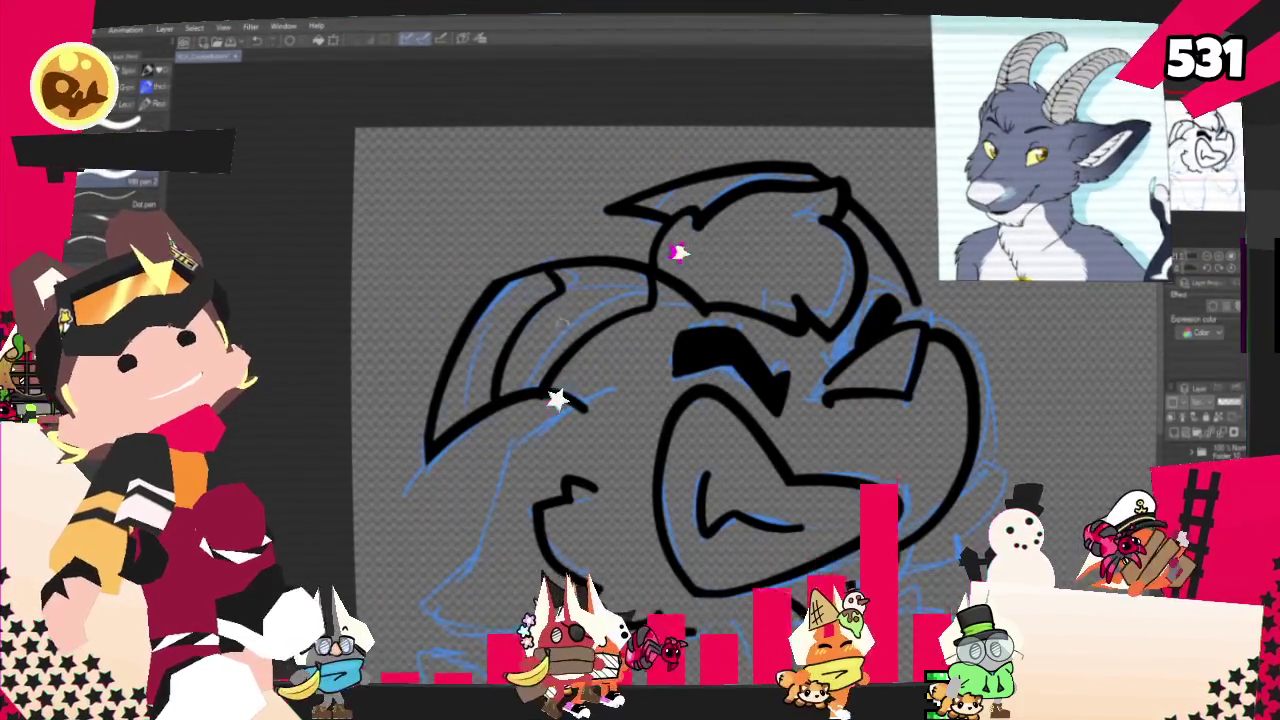
pyautogui.hotkey('ctrl', 'z')
pyautogui.moveTo(600, 268); pyautogui.dragTo(502, 373)
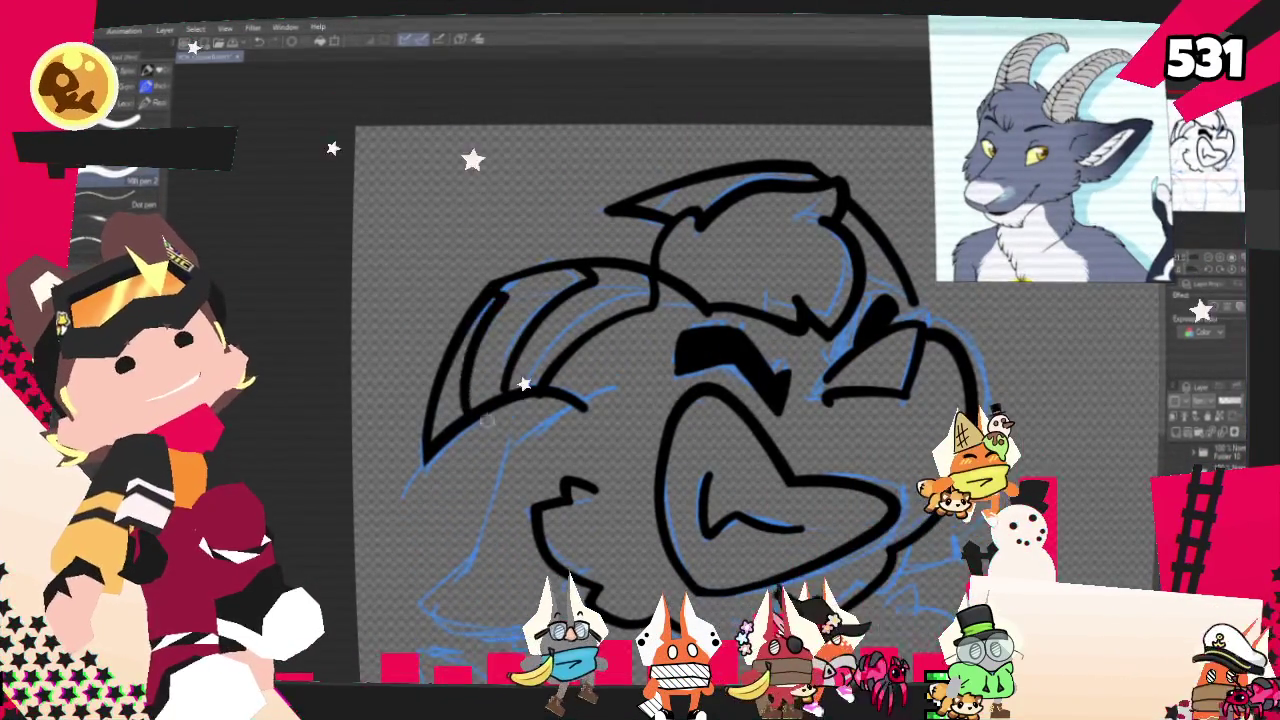
pyautogui.moveTo(500, 300); pyautogui.dragTo(470, 405)
pyautogui.hotkey('ctrl', 'z')
pyautogui.moveTo(500, 295); pyautogui.dragTo(487, 385)
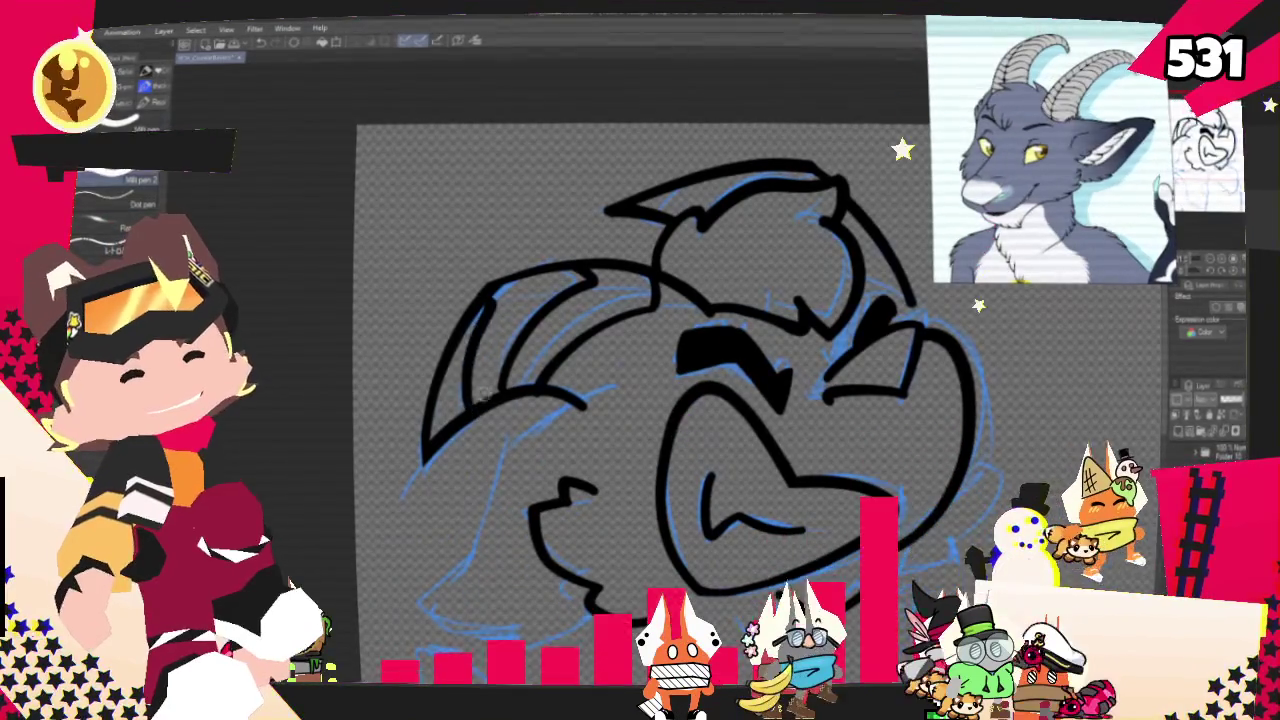
pyautogui.hotkey('ctrl', 'z')
pyautogui.moveTo(493, 300); pyautogui.dragTo(458, 405)
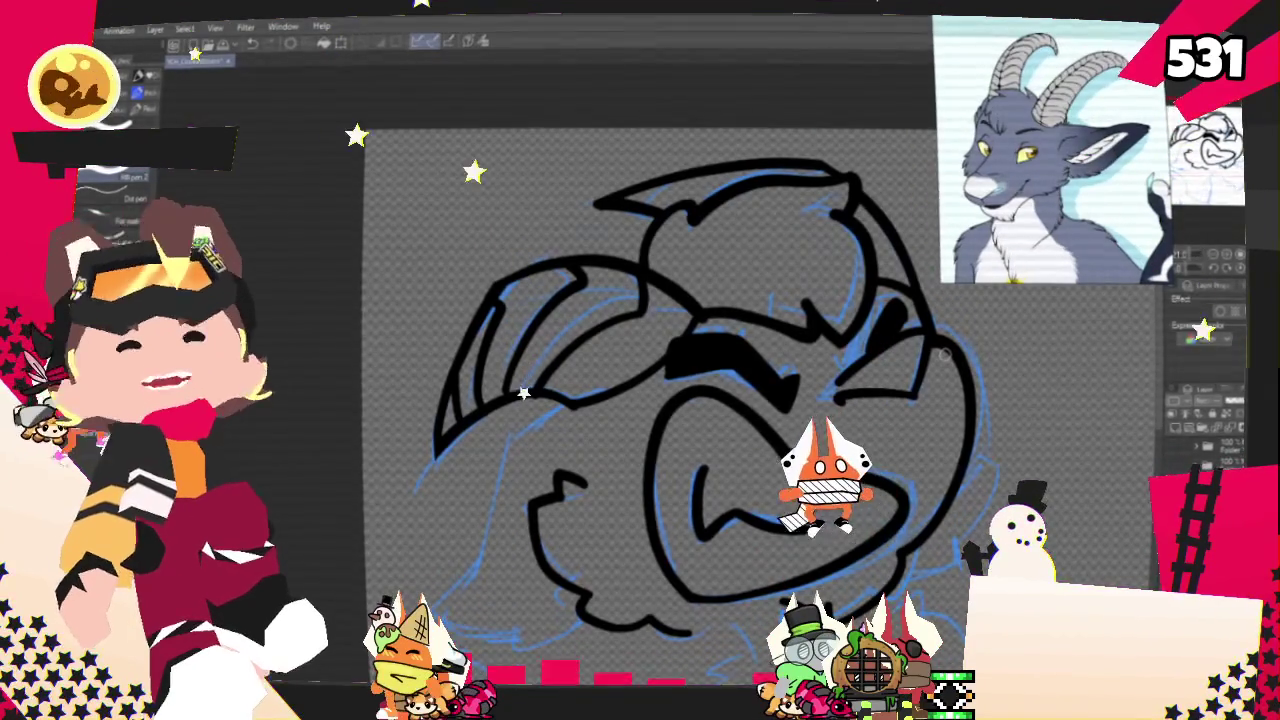
# Ink a curved bold black head outline down the left, retrying it several times
pyautogui.scroll(1, 700, 380)
pyautogui.scroll(-3, 700, 350)
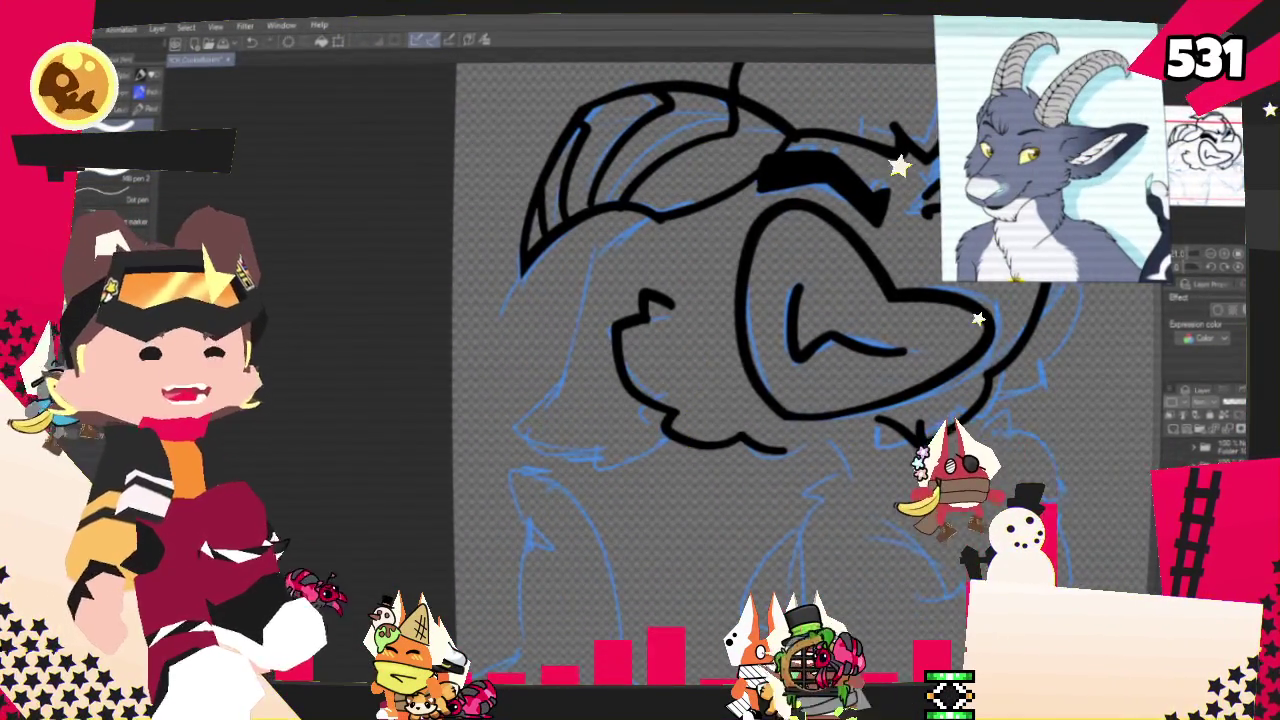
pyautogui.scroll(1, 670, 250)
pyautogui.moveTo(660, 228); pyautogui.dragTo(505, 398)
pyautogui.hotkey('ctrl', 'z')
pyautogui.moveTo(615, 255); pyautogui.dragTo(495, 445)
pyautogui.hotkey('ctrl', 'z')
pyautogui.moveTo(660, 226); pyautogui.dragTo(545, 425)
pyautogui.hotkey('ctrl', 'z')
pyautogui.moveTo(660, 226)
pyautogui.mouseDown()
pyautogui.moveTo(520, 435)
pyautogui.moveTo(675, 449)
pyautogui.mouseUp()
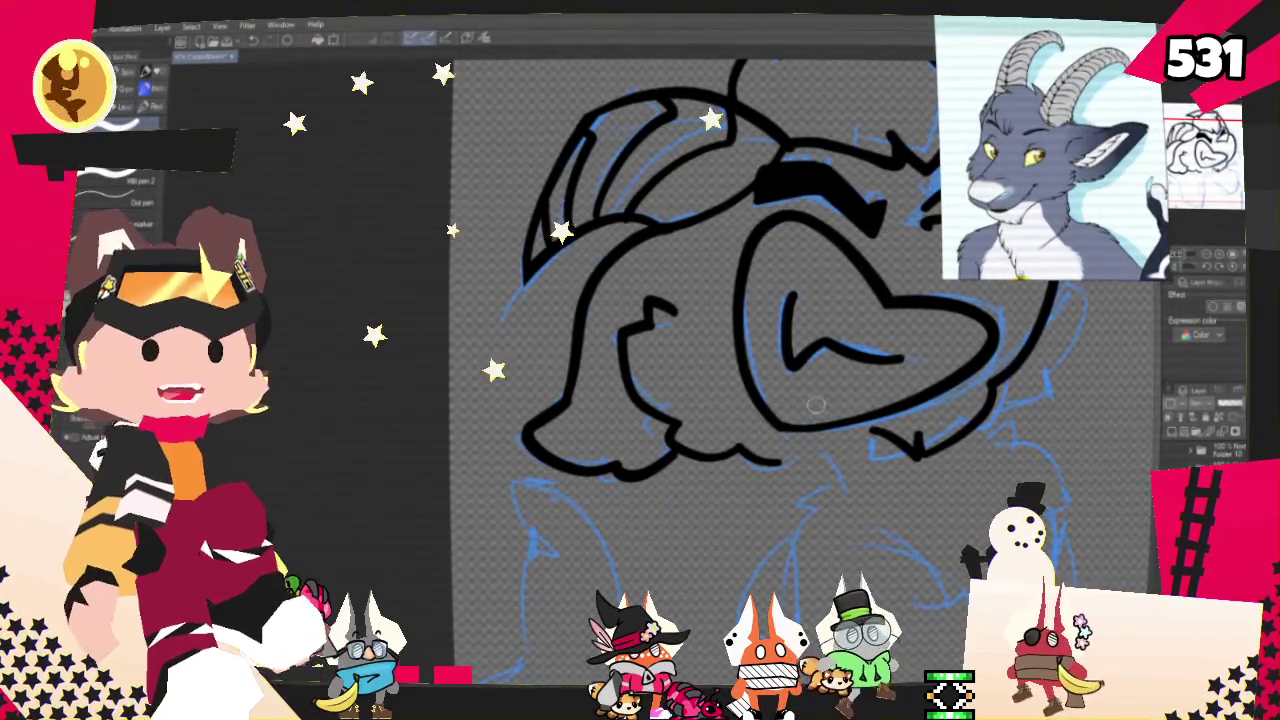
# Undo the chin and old face curve, redraw the left face curve, and remove the stray hook
pyautogui.hotkey('ctrl', 'z')
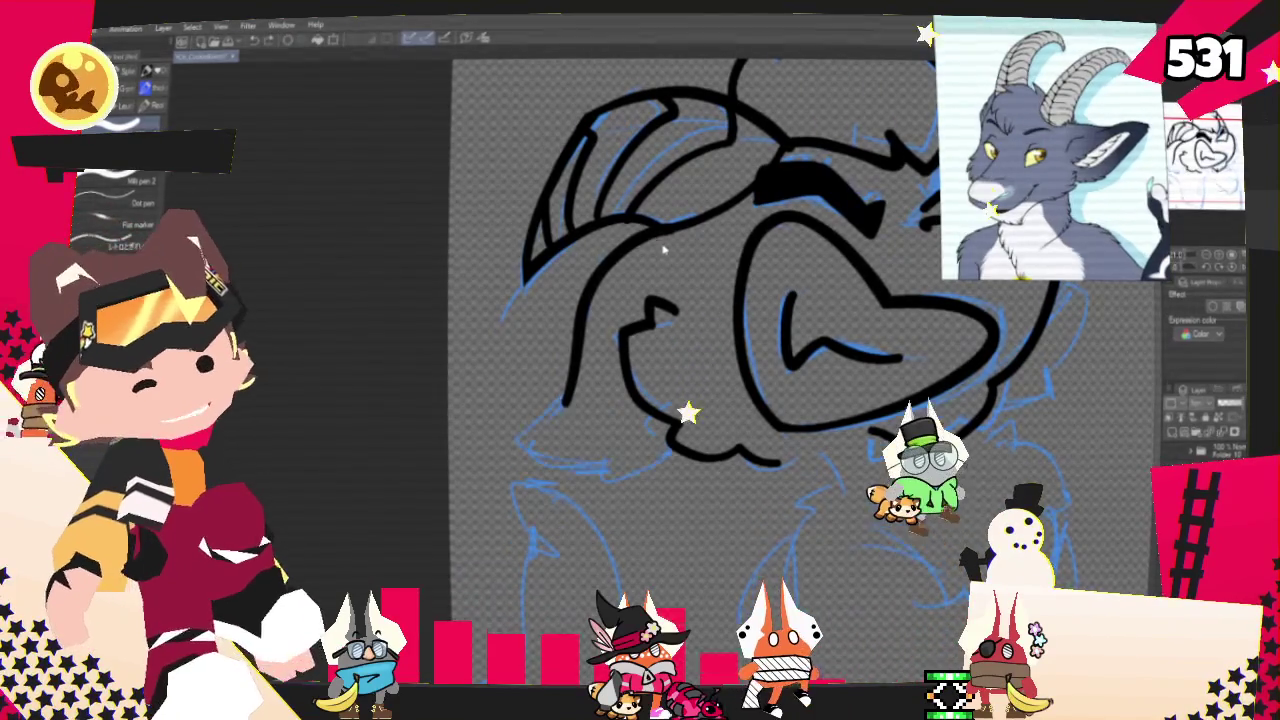
pyautogui.hotkey('ctrl', 'z')
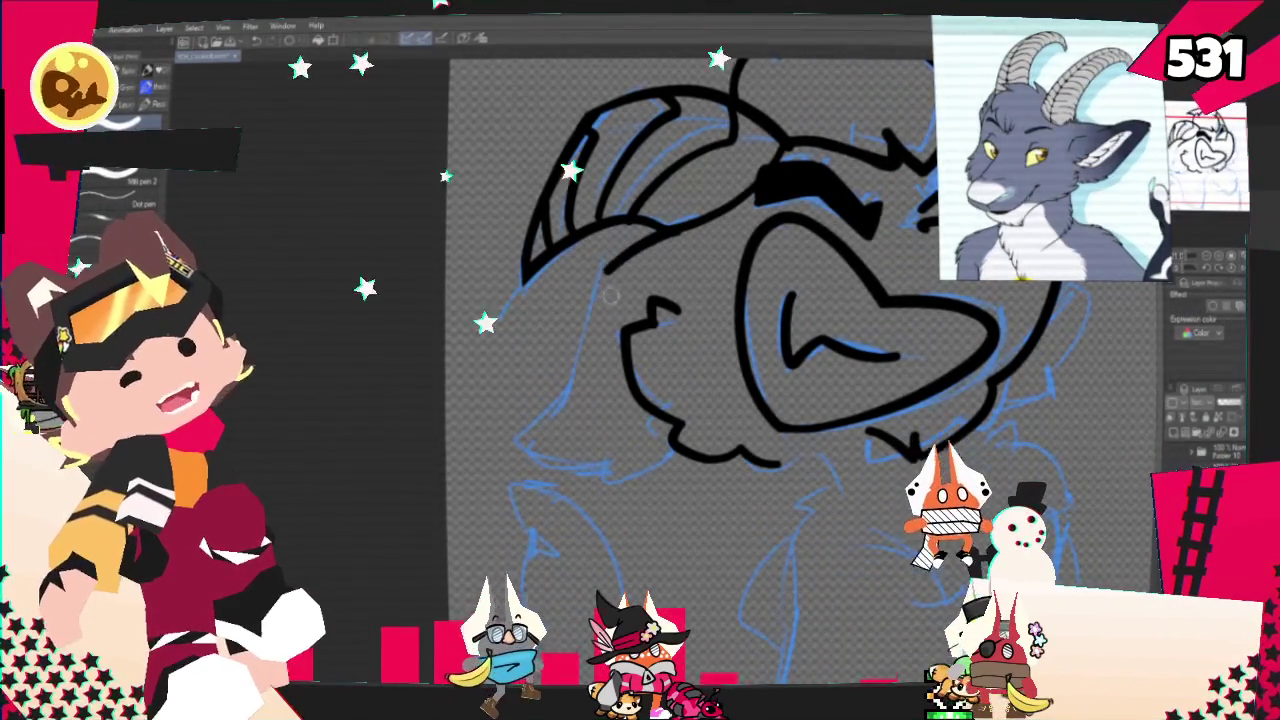
pyautogui.hotkey('ctrl', 'z')
pyautogui.moveTo(606, 256); pyautogui.dragTo(579, 395)
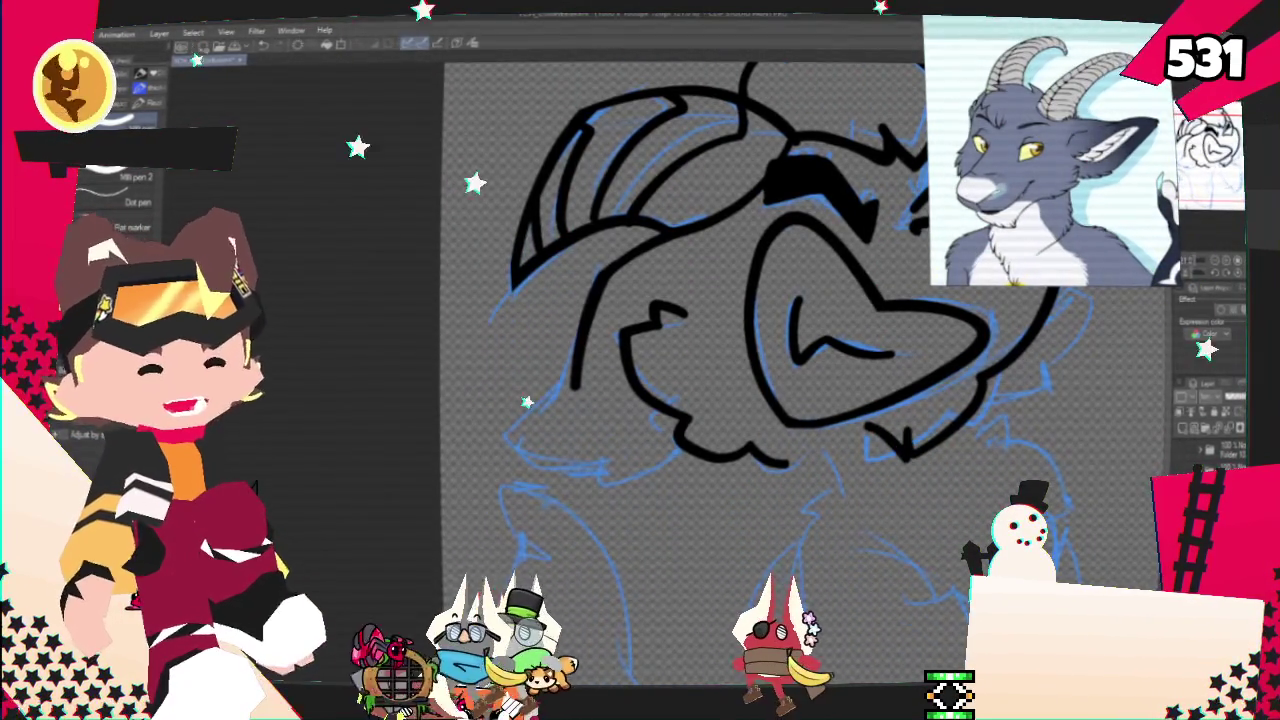
pyautogui.moveTo(700, 400); pyautogui.dragTo(655, 355)
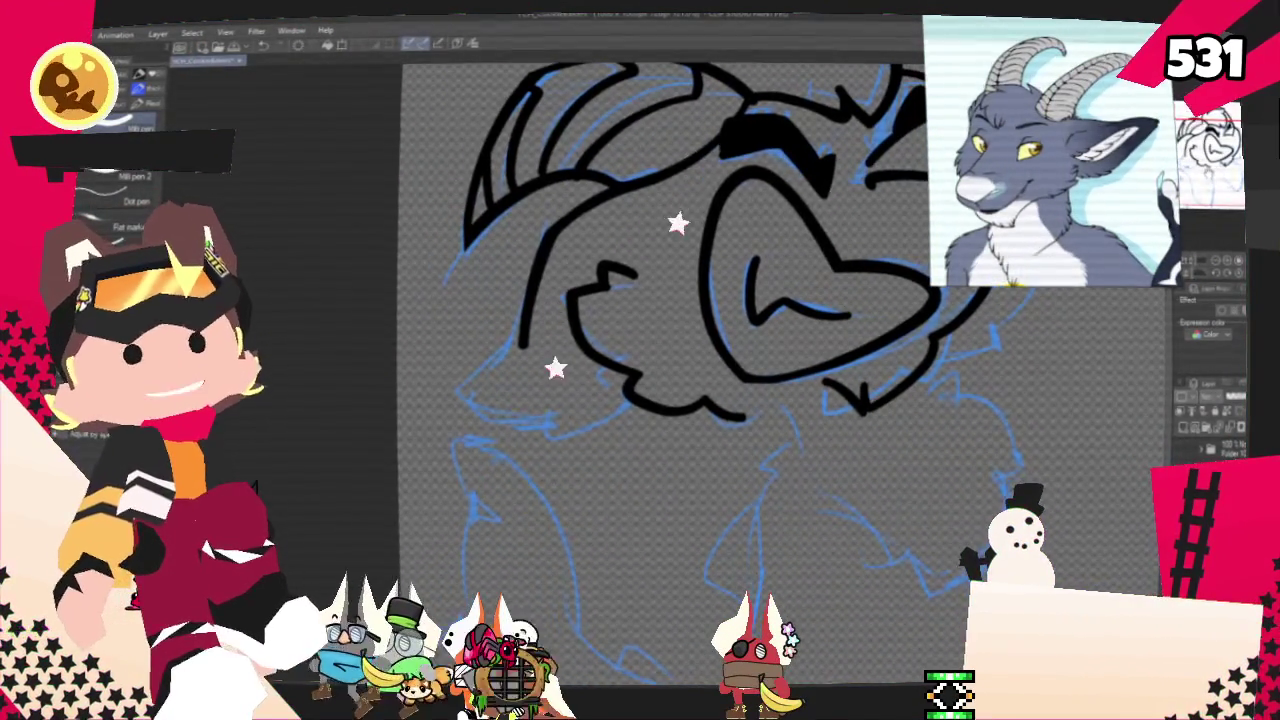
pyautogui.moveTo(700, 350); pyautogui.dragTo(805, 305)
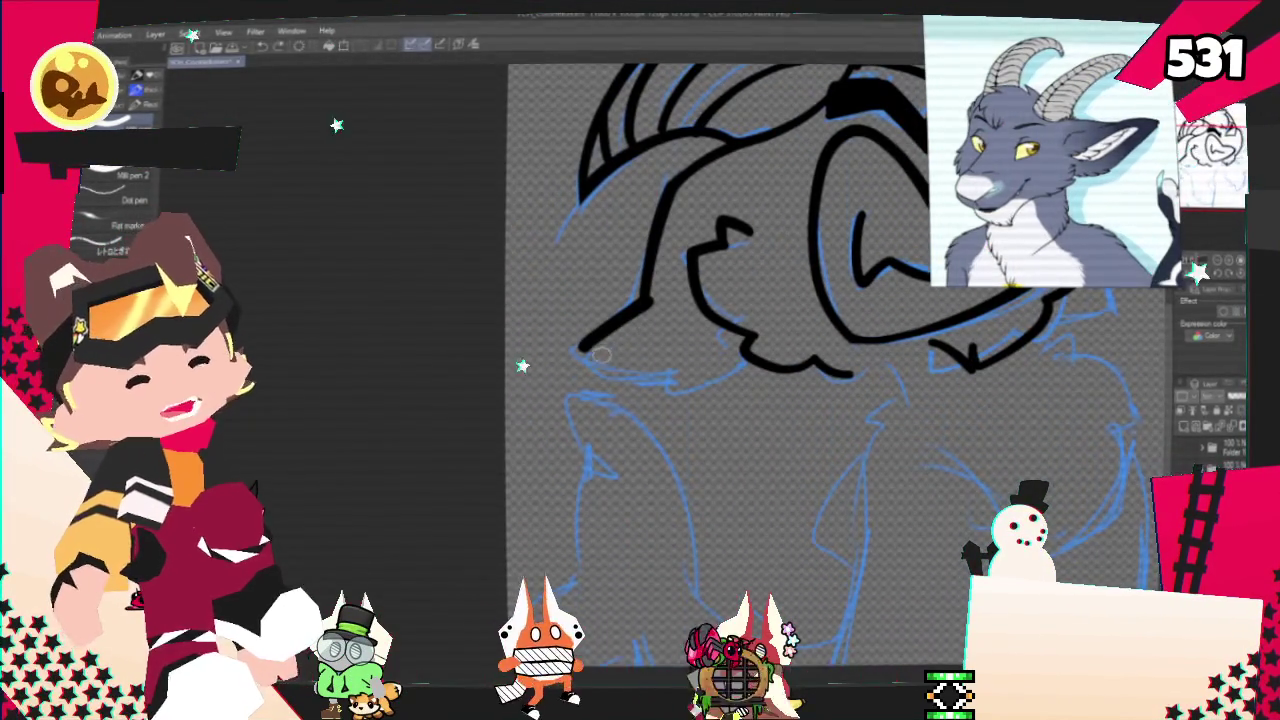
pyautogui.hotkey('ctrl', 'z')
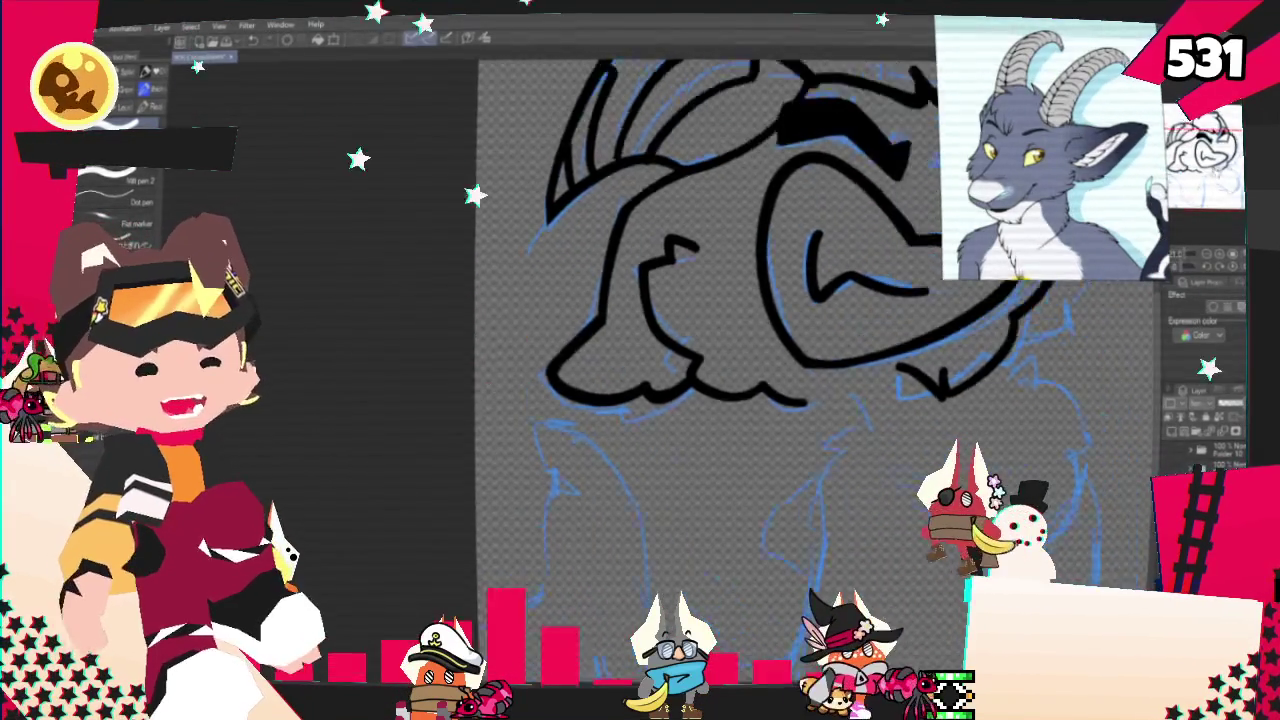
# Ink the bold black lower head edge under the snout, then remove the long stray stroke below it
pyautogui.scroll(3, 770, 124)
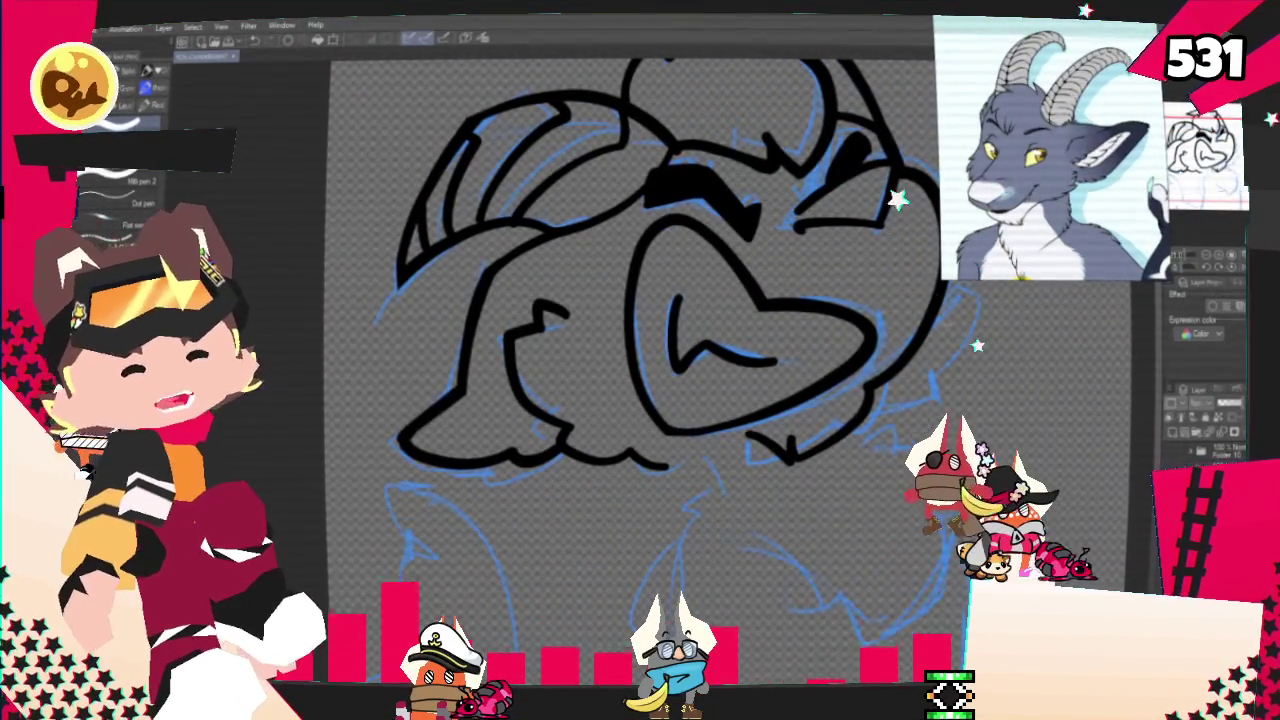
pyautogui.moveTo(640, 300)
pyautogui.mouseDown()
pyautogui.moveTo(598, 286)
pyautogui.moveTo(585, 355)
pyautogui.mouseUp()
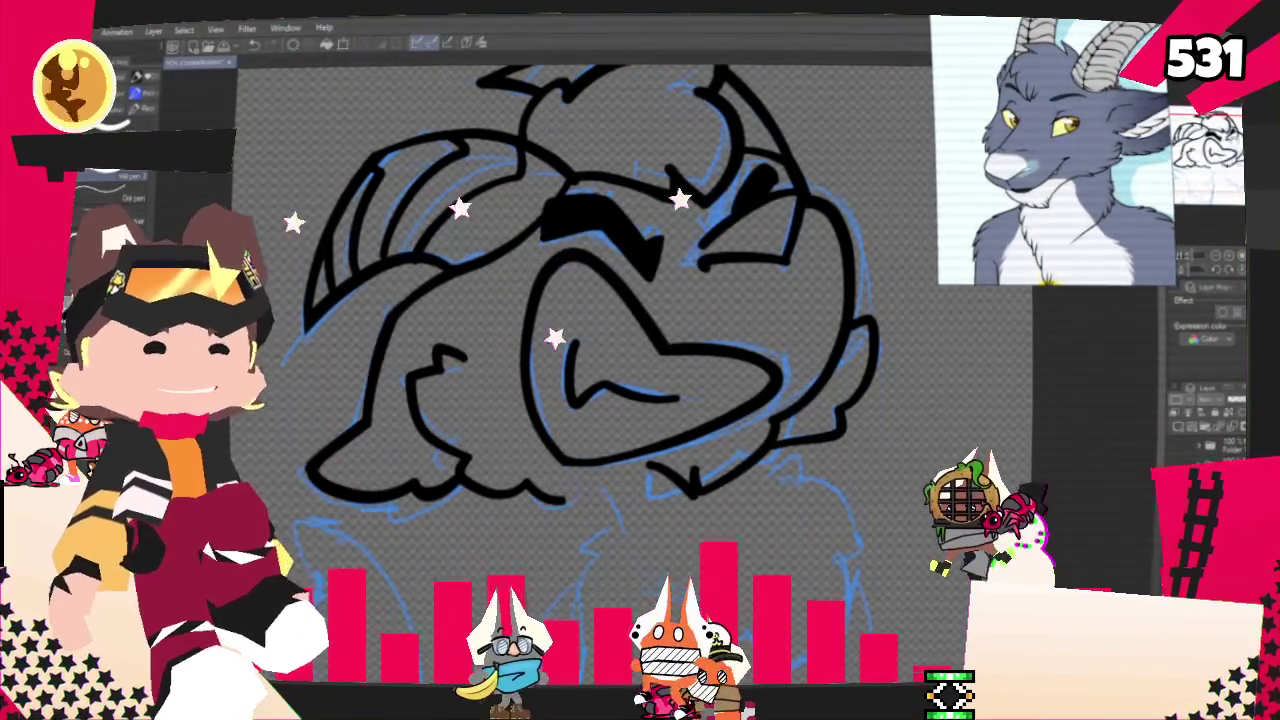
pyautogui.scroll(-3, 560, 300)
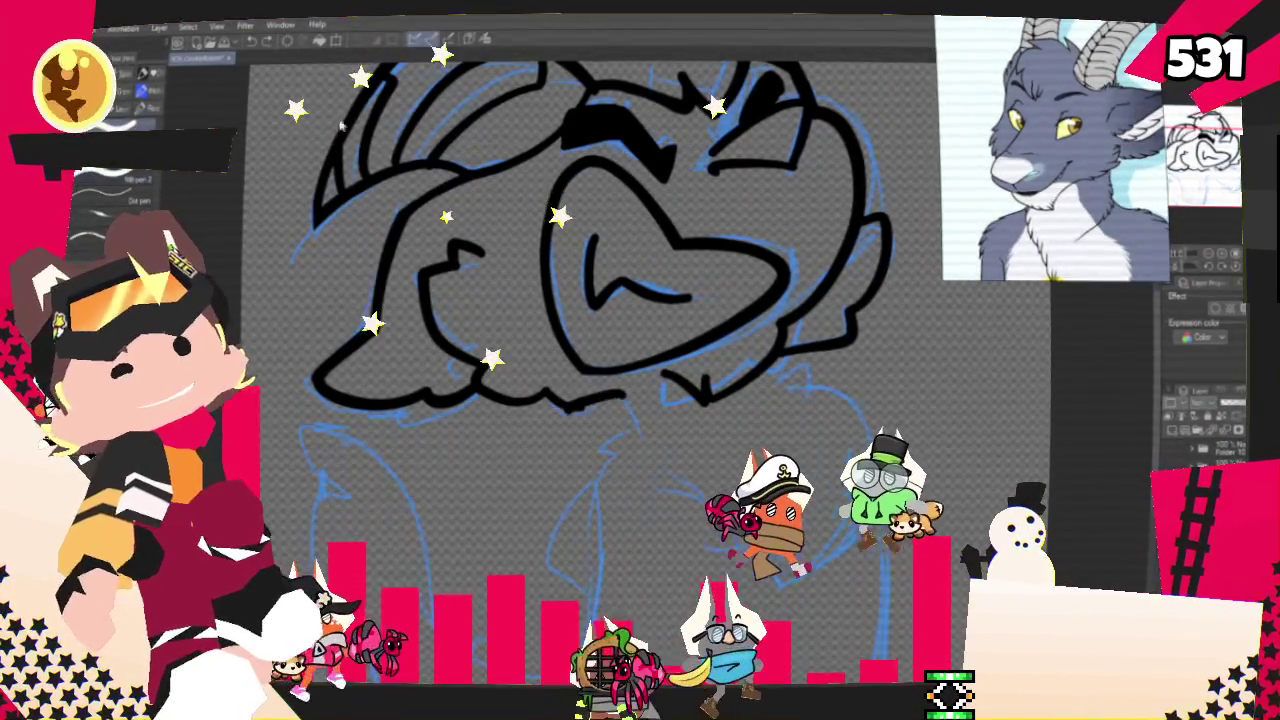
pyautogui.moveTo(548, 404); pyautogui.dragTo(630, 397)
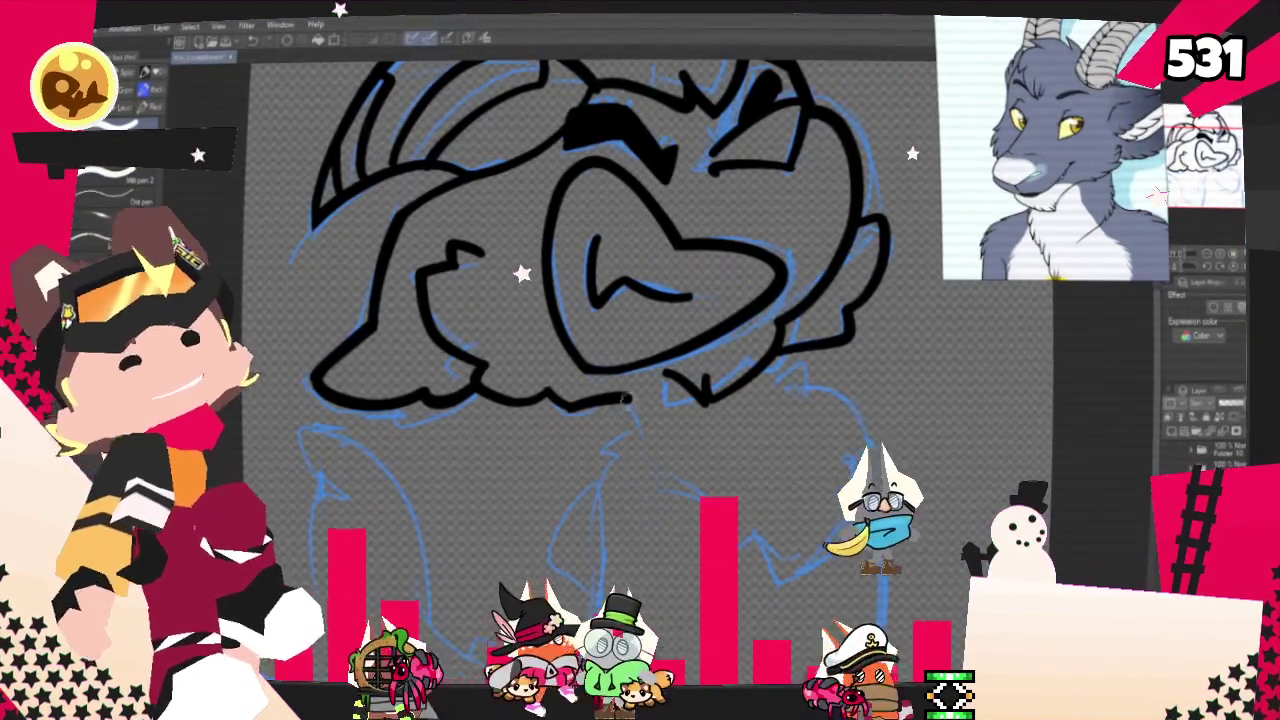
pyautogui.moveTo(628, 400)
pyautogui.mouseDown()
pyautogui.moveTo(630, 428)
pyautogui.moveTo(606, 456)
pyautogui.mouseUp()
pyautogui.hotkey('ctrl', 'z')
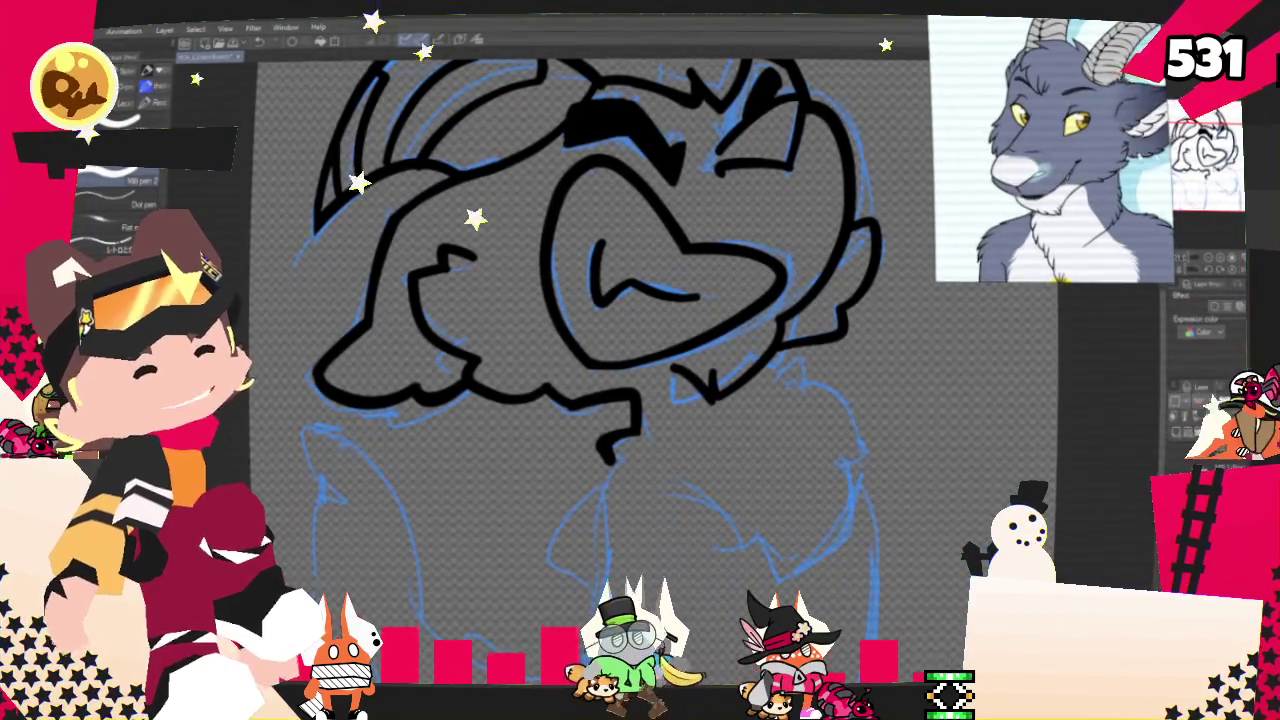
# Ink the right side of the neck and a curved line inside the body
pyautogui.moveTo(600, 300); pyautogui.dragTo(500, 245)
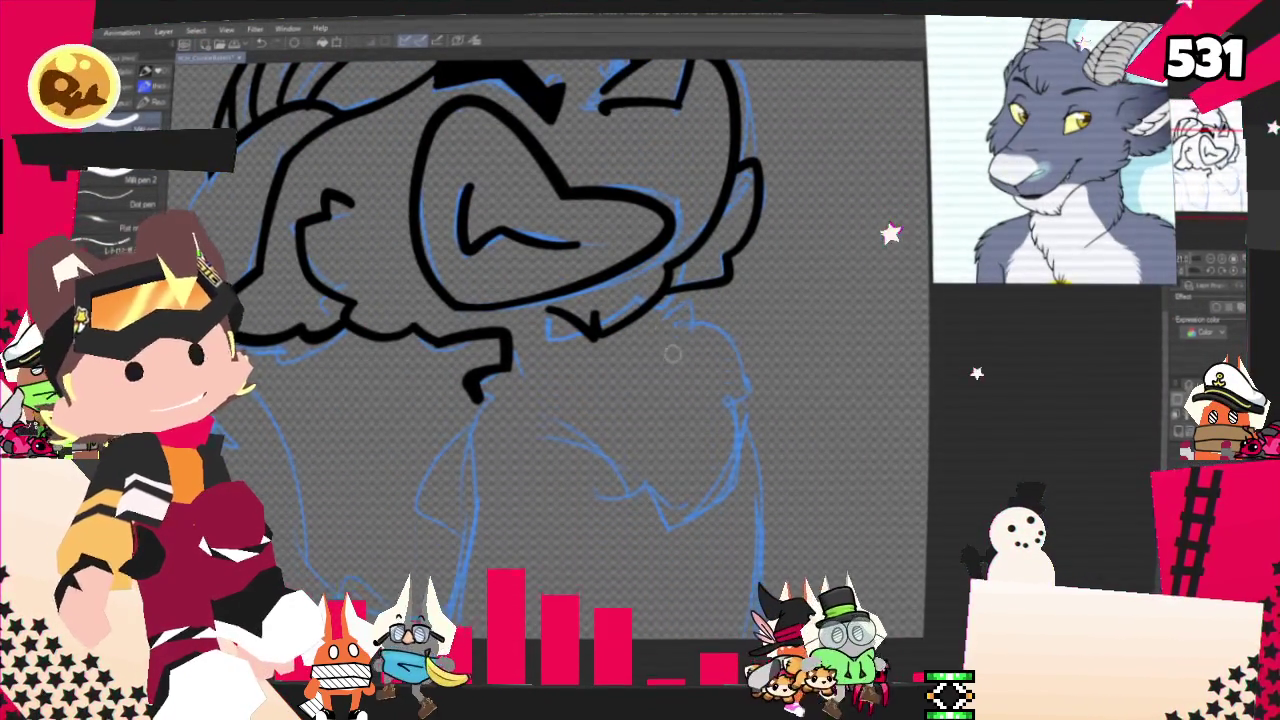
pyautogui.moveTo(645, 308); pyautogui.dragTo(740, 360)
pyautogui.hotkey('ctrl', 'z')
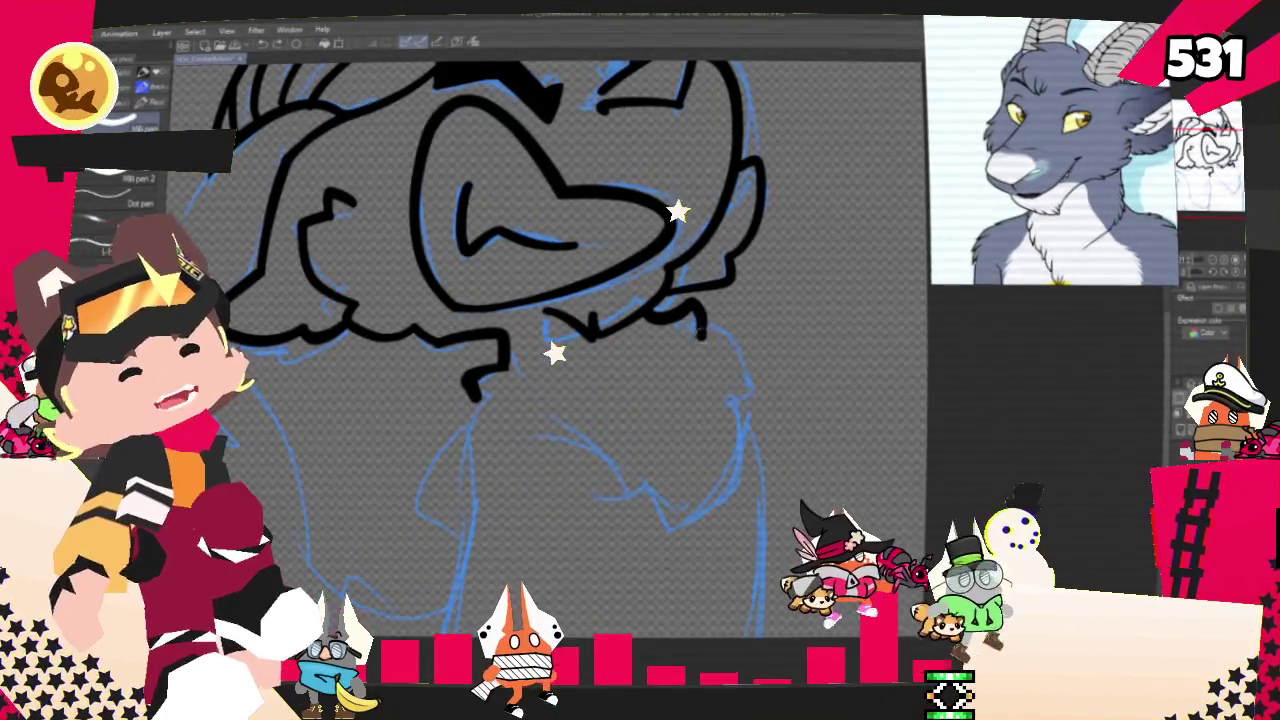
pyautogui.moveTo(690, 318)
pyautogui.mouseDown()
pyautogui.moveTo(735, 440)
pyautogui.moveTo(630, 558)
pyautogui.mouseUp()
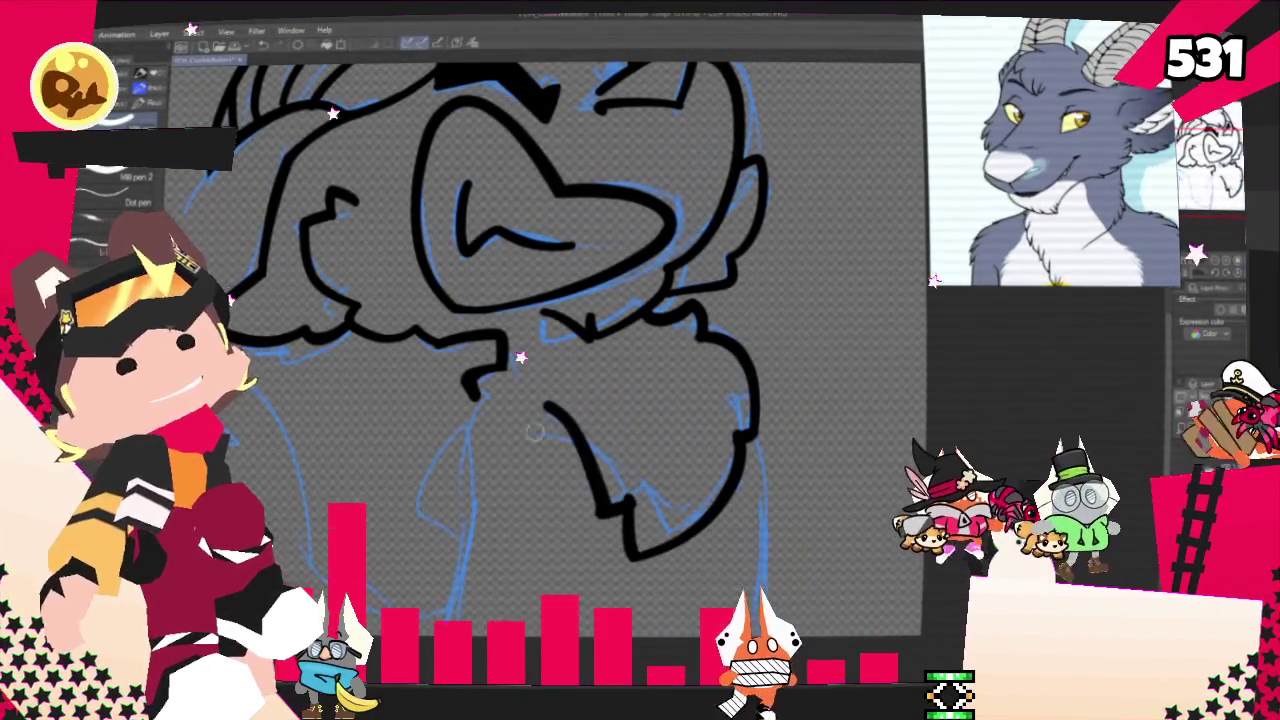
pyautogui.moveTo(545, 405); pyautogui.dragTo(605, 515)
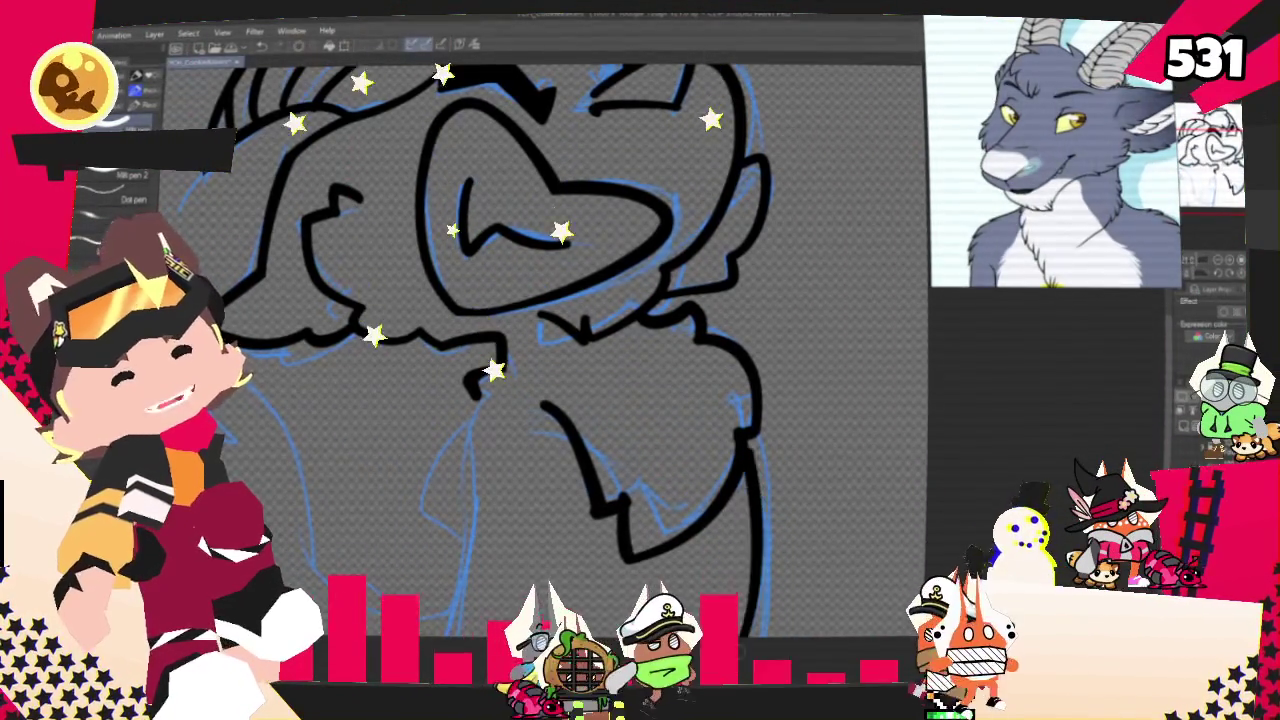
# Ink the torso's right contour as a hooked line extending further down
pyautogui.moveTo(742, 432); pyautogui.dragTo(768, 556)
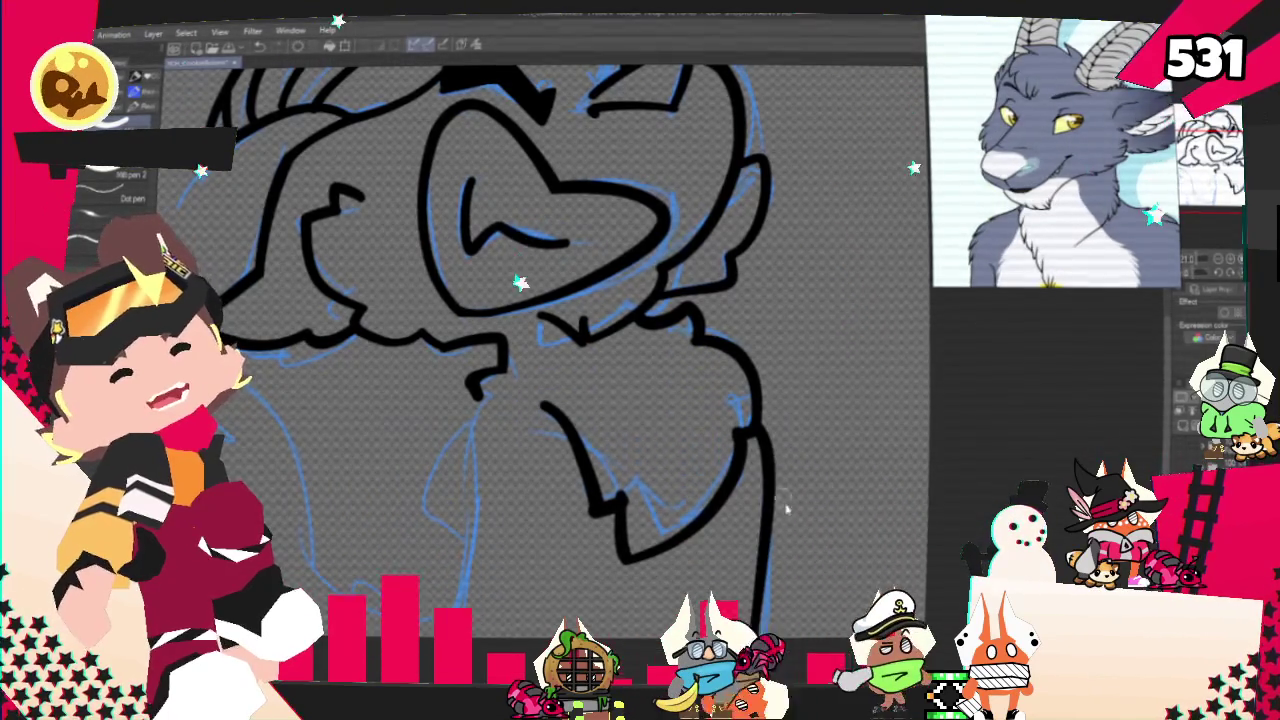
pyautogui.hotkey('ctrl', 'z')
pyautogui.moveTo(742, 432)
pyautogui.mouseDown()
pyautogui.moveTo(764, 502)
pyautogui.moveTo(764, 582)
pyautogui.mouseUp()
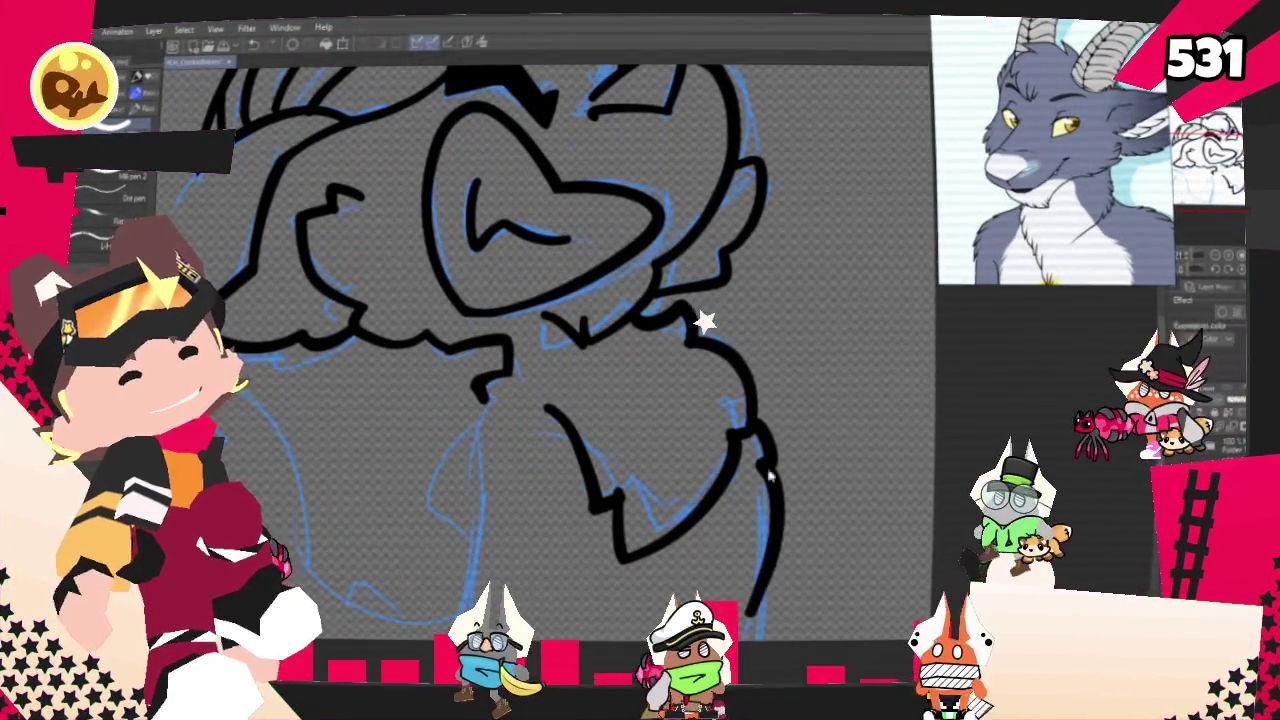
pyautogui.moveTo(755, 422)
pyautogui.mouseDown()
pyautogui.moveTo(777, 490)
pyautogui.moveTo(768, 640)
pyautogui.mouseUp()
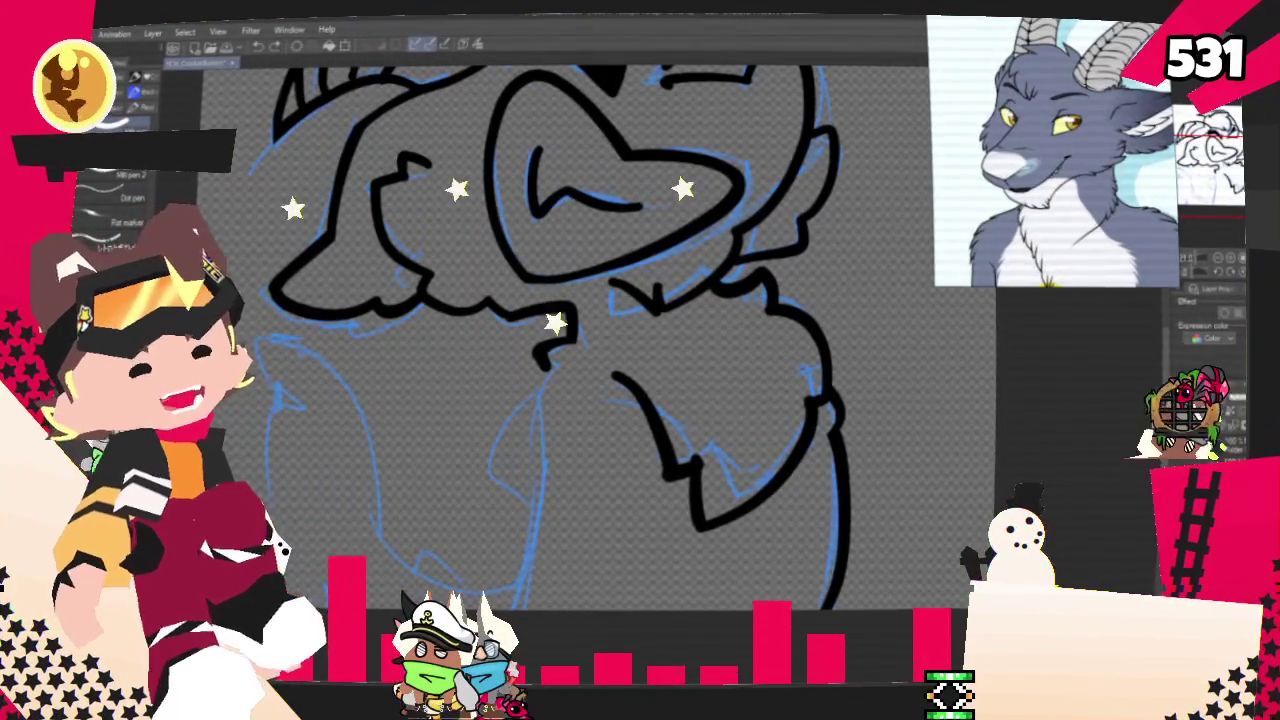
# Zoom out and ink the long left chest line, redrawing its lower section several times
pyautogui.hotkey('ctrl', '-')
pyautogui.moveTo(612, 318)
pyautogui.mouseDown()
pyautogui.moveTo(624, 468)
pyautogui.moveTo(600, 534)
pyautogui.mouseUp()
pyautogui.hotkey('ctrl', 'z')
pyautogui.hotkey('ctrl', 'z')
pyautogui.hotkey('ctrl', 'z')
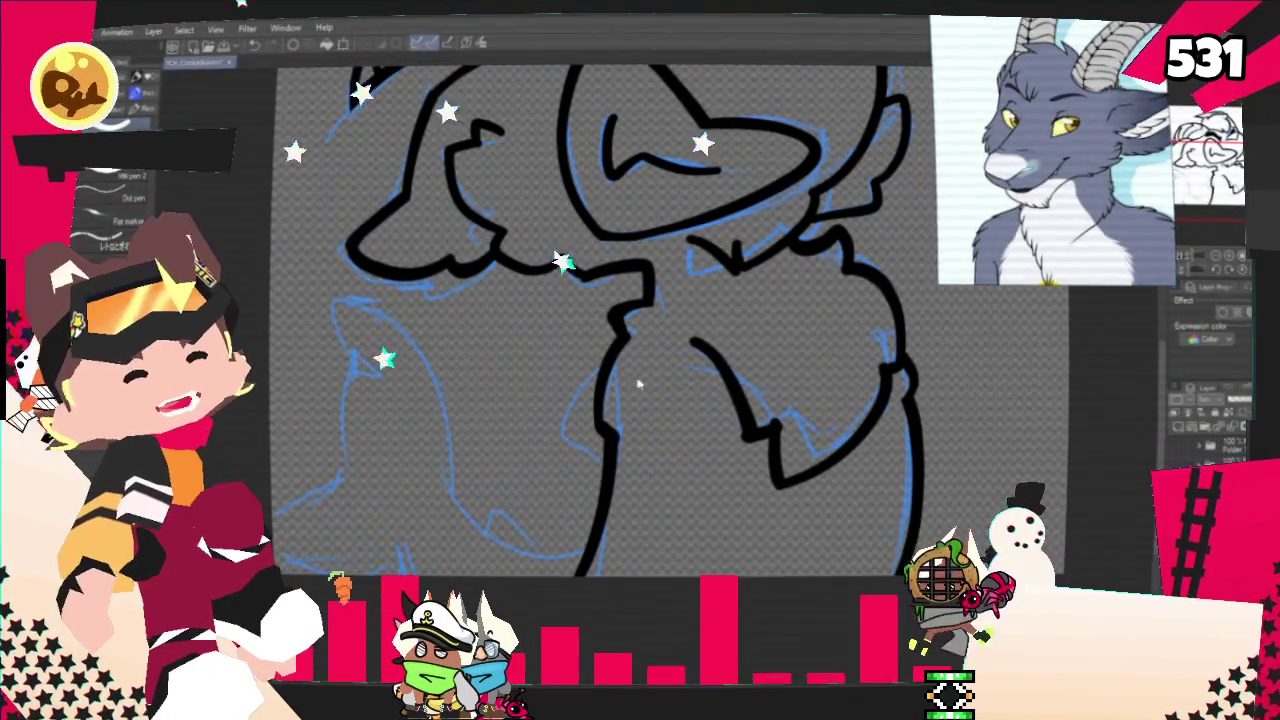
pyautogui.hotkey('ctrl', 'z')
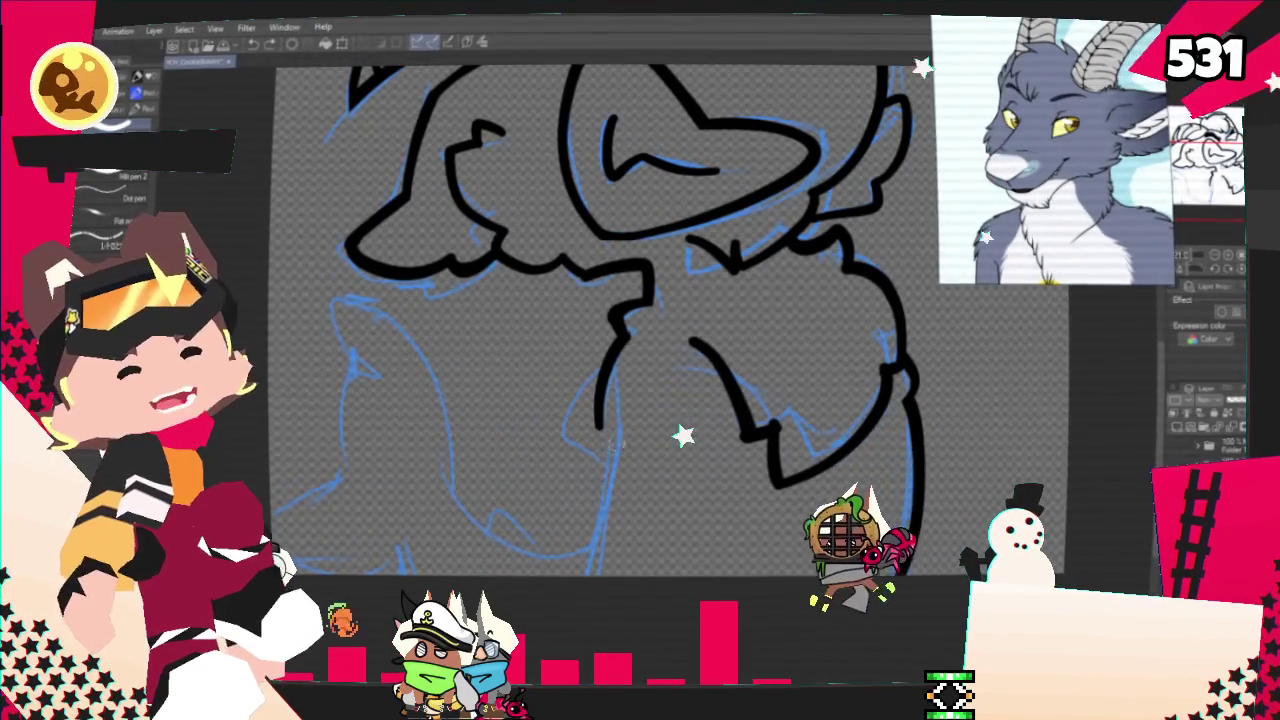
pyautogui.moveTo(604, 430); pyautogui.dragTo(600, 572)
pyautogui.hotkey('ctrl', 'z')
pyautogui.moveTo(603, 428); pyautogui.dragTo(592, 574)
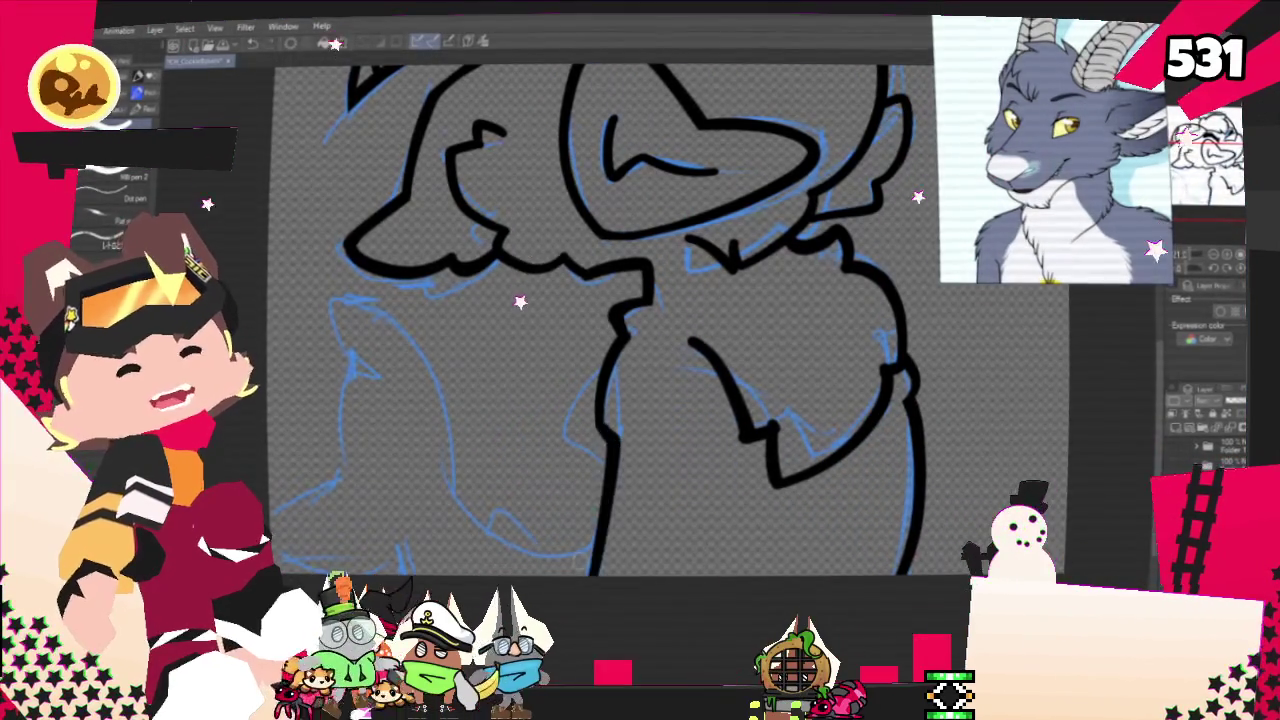
pyautogui.hotkey('ctrl', 'z')
pyautogui.moveTo(604, 430); pyautogui.dragTo(591, 575)
pyautogui.hotkey('ctrl', 'z')
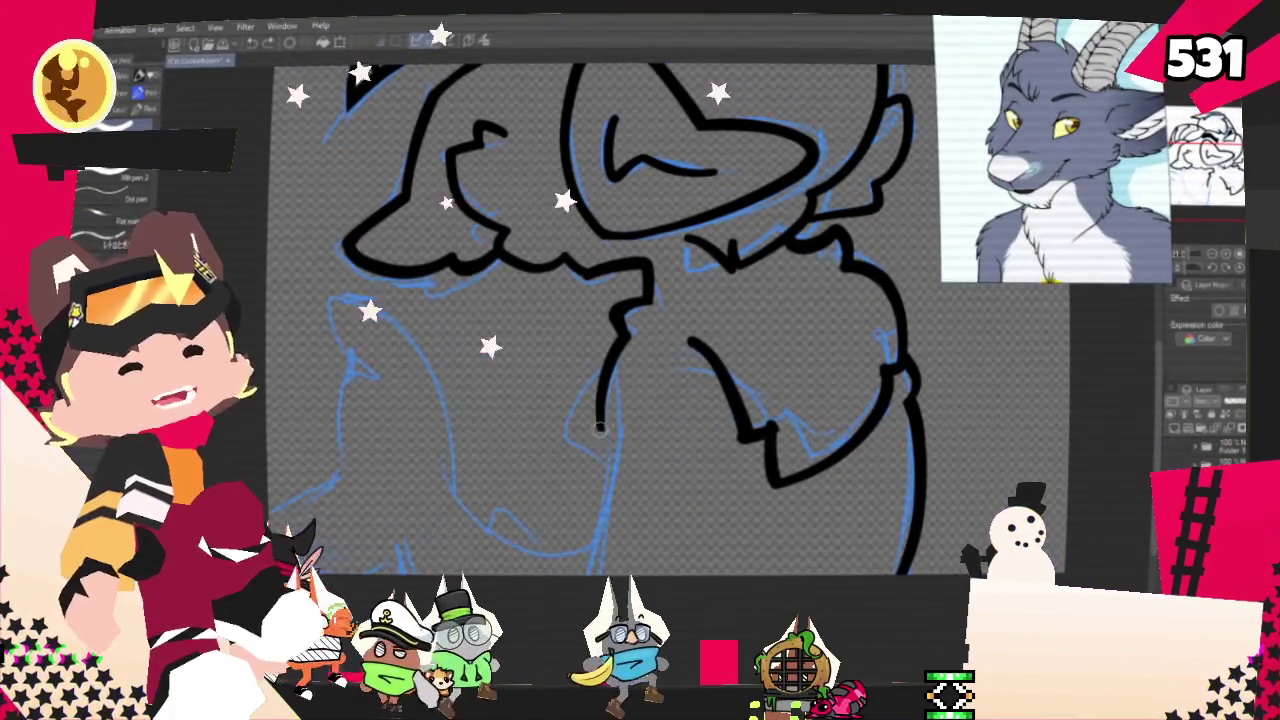